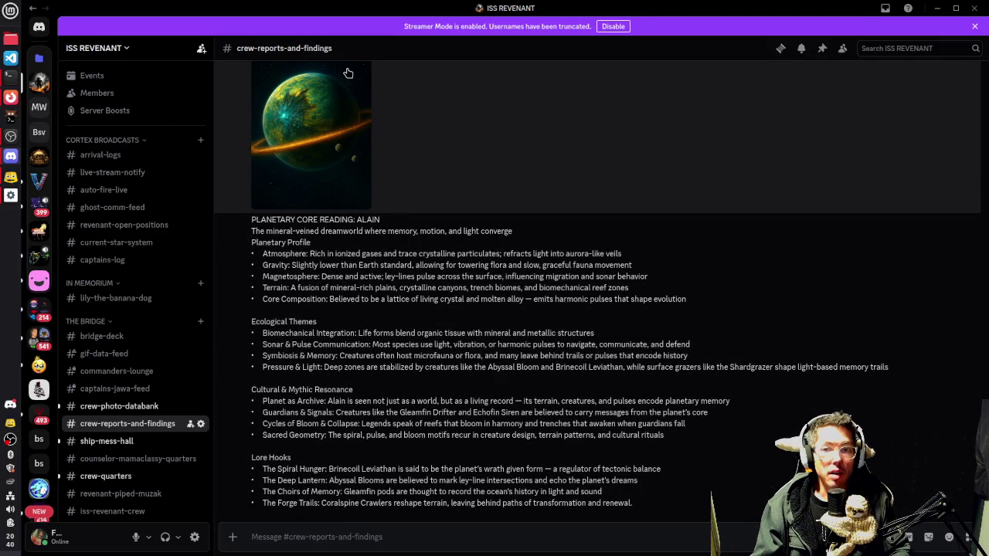
- Enlarge the planet image, zoom in and back out, then close it
{"action": "left_click", "coordinate": [355, 116]}
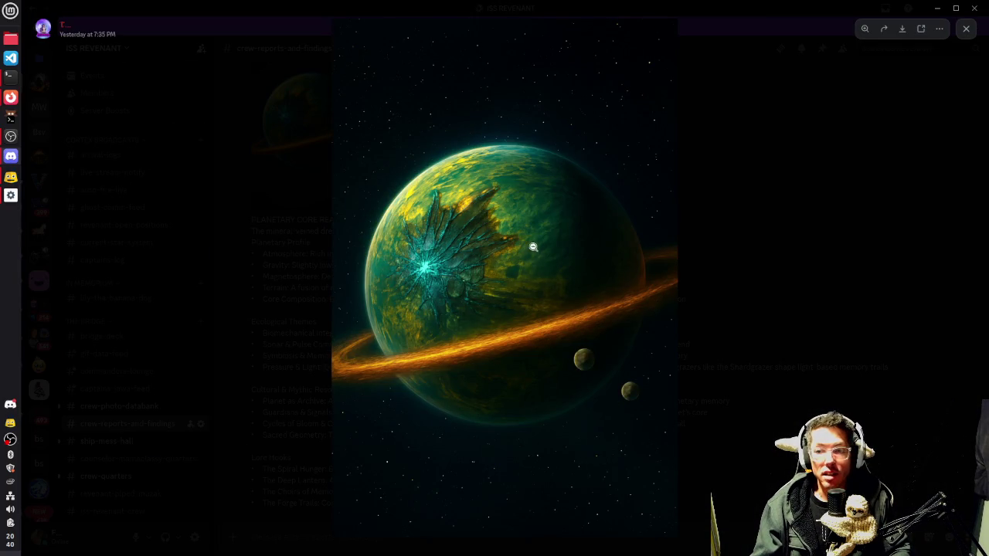
{"action": "left_click", "coordinate": [530, 258]}
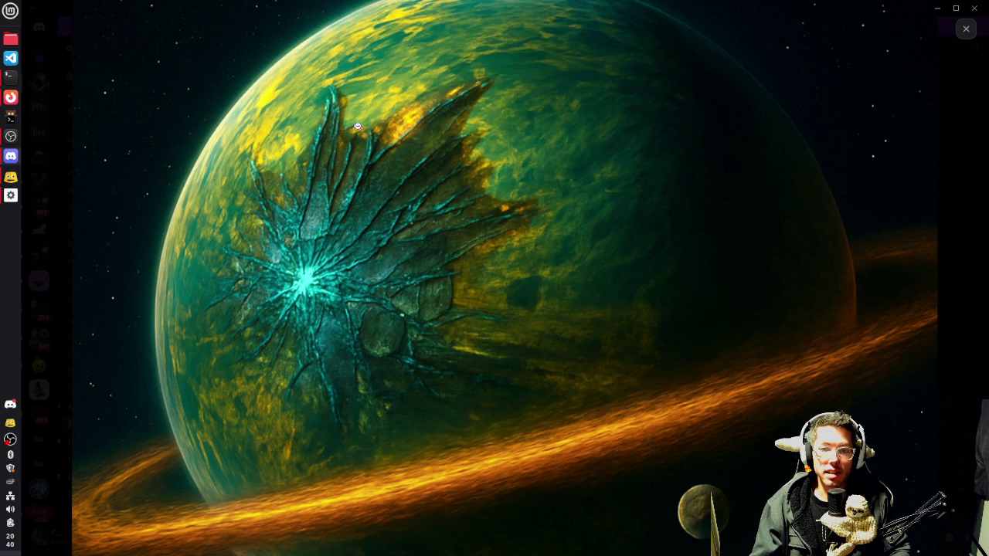
{"action": "left_click", "coordinate": [74, 176]}
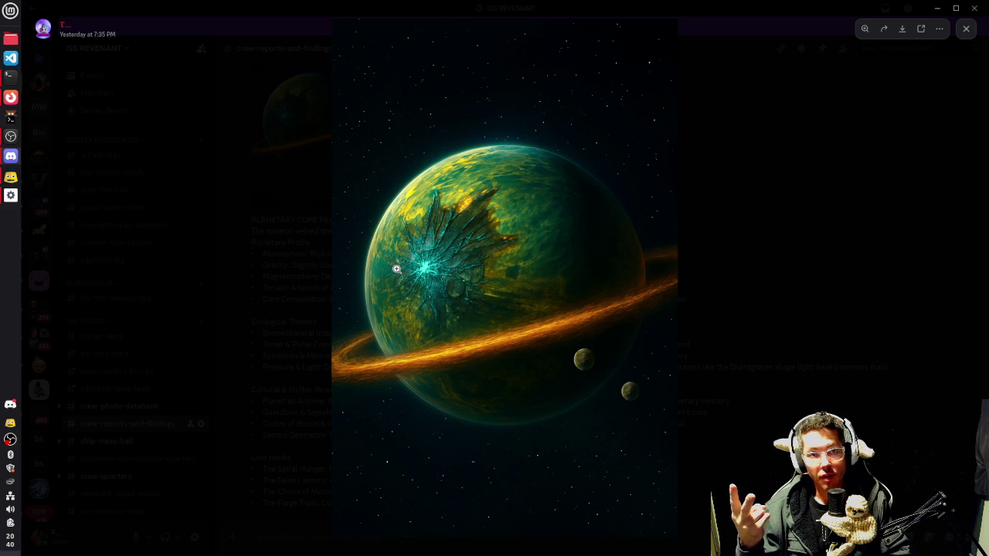
{"action": "left_click", "coordinate": [765, 221]}
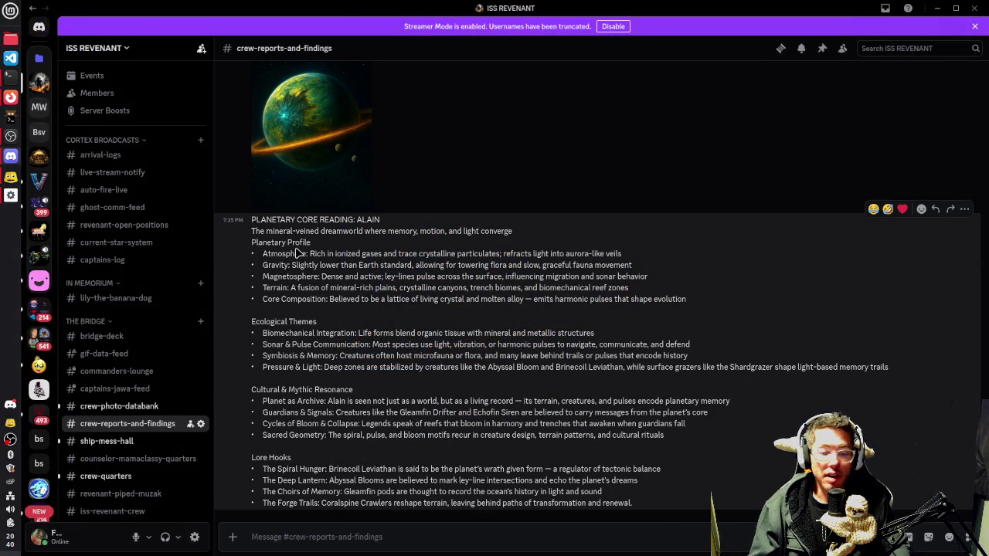
- Scroll through the crew-reports-and-findings messages, then move down to the iss-revenant-crew channel
{"action": "scroll", "coordinate": [452, 340], "scroll_direction": "up", "scroll_amount": 15}
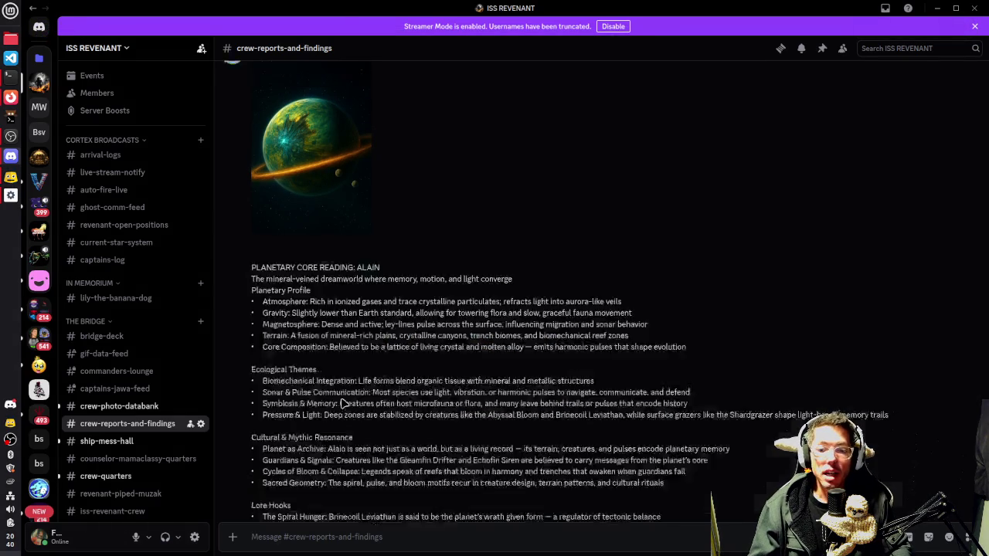
{"action": "scroll", "coordinate": [453, 331], "scroll_direction": "up", "scroll_amount": 20}
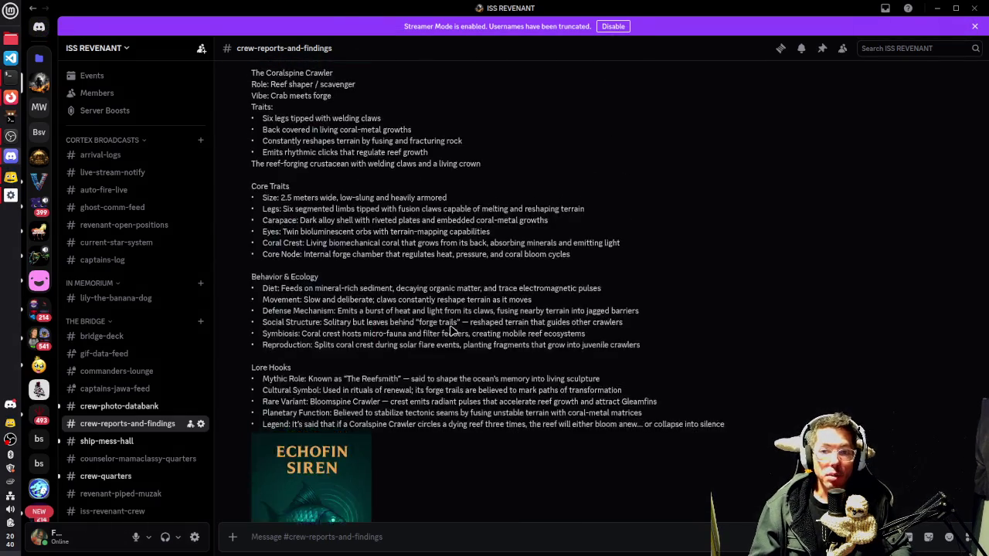
{"action": "scroll", "coordinate": [453, 331], "scroll_direction": "up", "scroll_amount": 20}
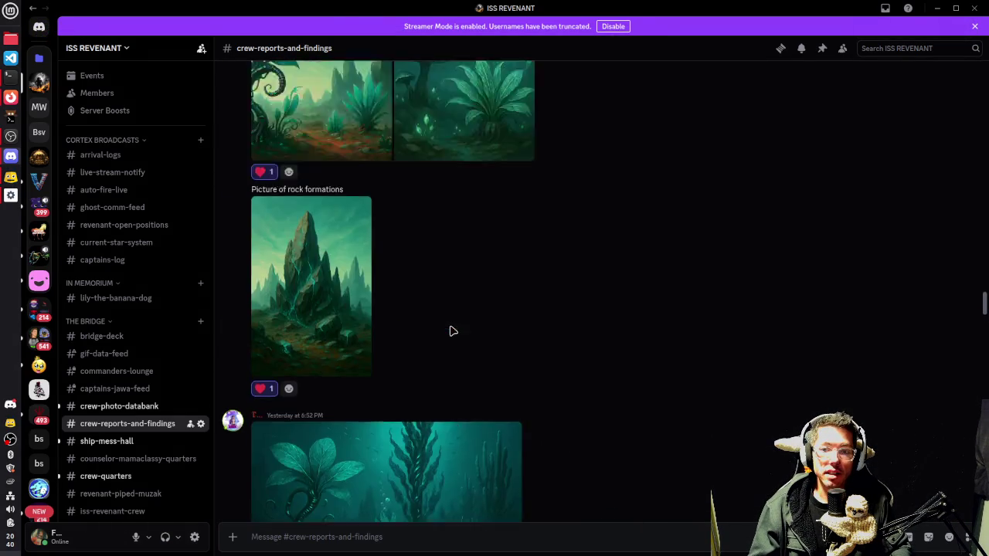
{"action": "scroll", "coordinate": [453, 331], "scroll_direction": "up", "scroll_amount": 20}
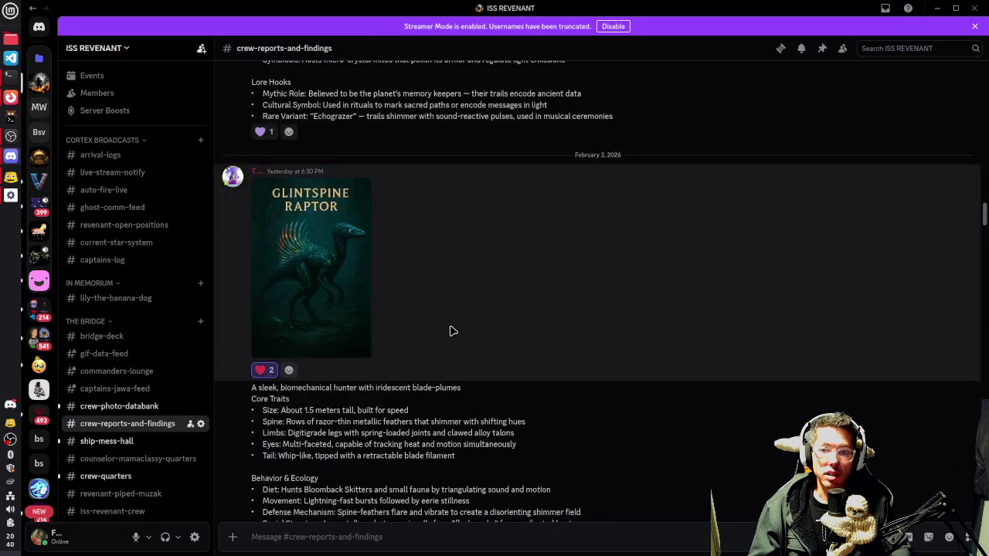
{"action": "scroll", "coordinate": [453, 331], "scroll_direction": "up", "scroll_amount": 20}
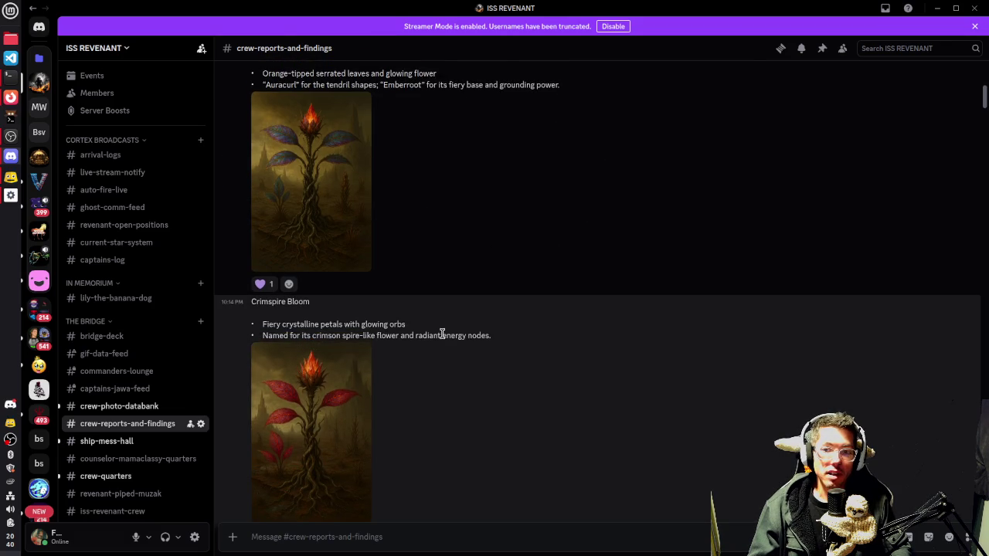
{"action": "scroll", "coordinate": [442, 334], "scroll_direction": "down", "scroll_amount": 3}
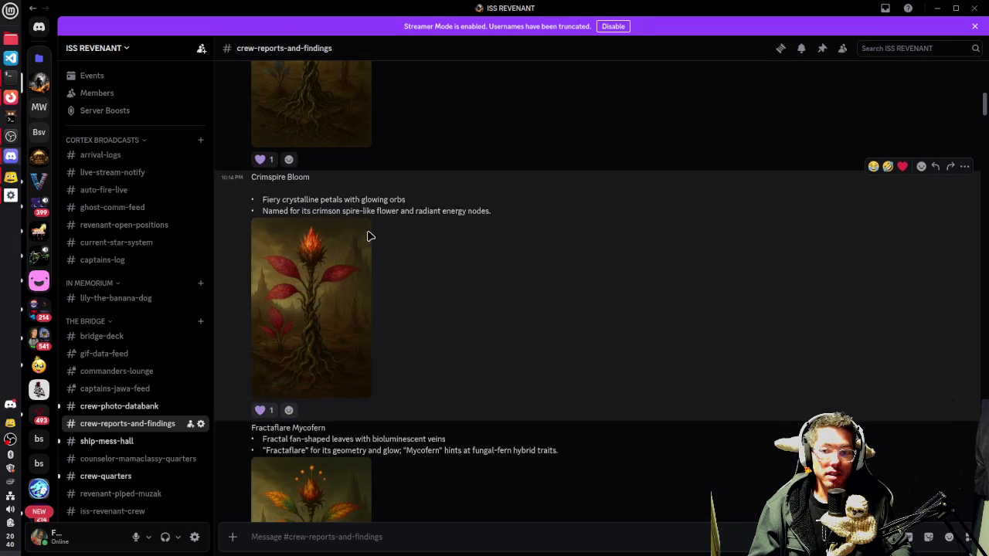
{"action": "scroll", "coordinate": [369, 235], "scroll_direction": "down", "scroll_amount": 3}
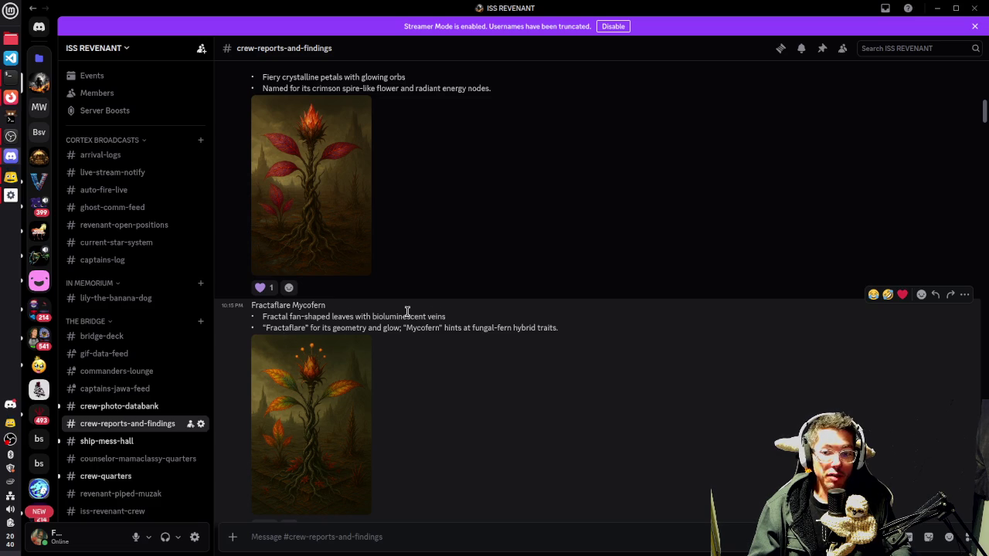
{"action": "scroll", "coordinate": [453, 348], "scroll_direction": "down", "scroll_amount": 18}
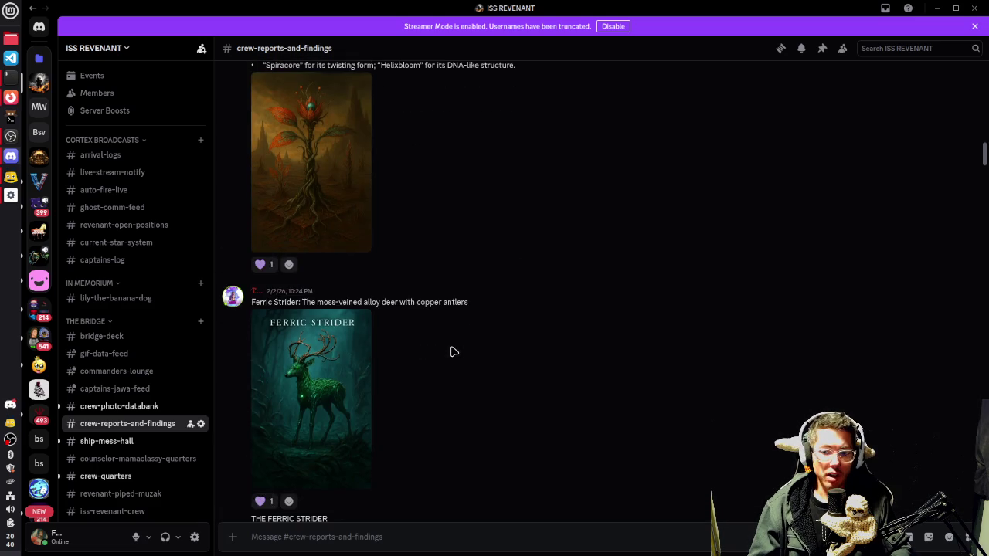
{"action": "scroll", "coordinate": [451, 349], "scroll_direction": "down", "scroll_amount": 3}
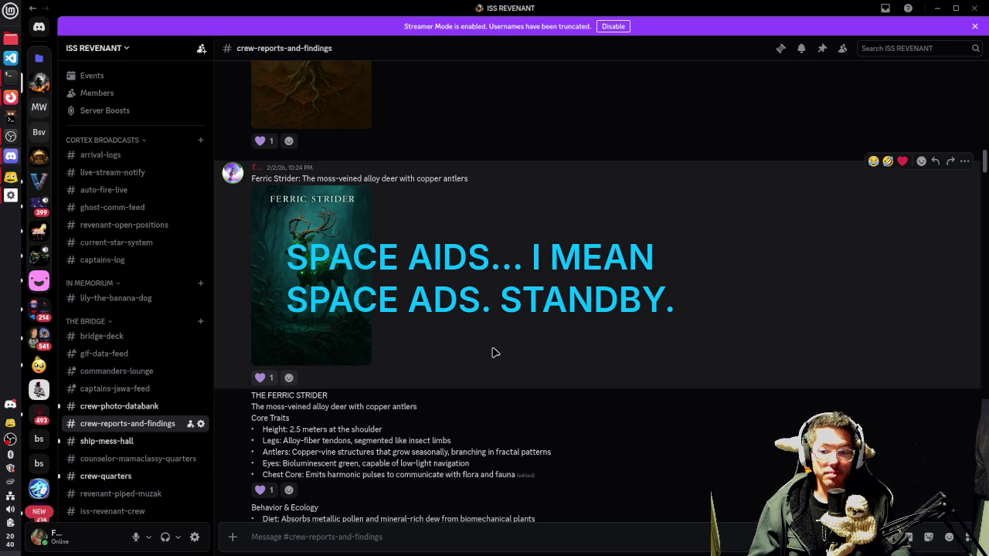
{"action": "scroll", "coordinate": [494, 352], "scroll_direction": "down", "scroll_amount": 5}
{"action": "key", "text": "alt+Down"}
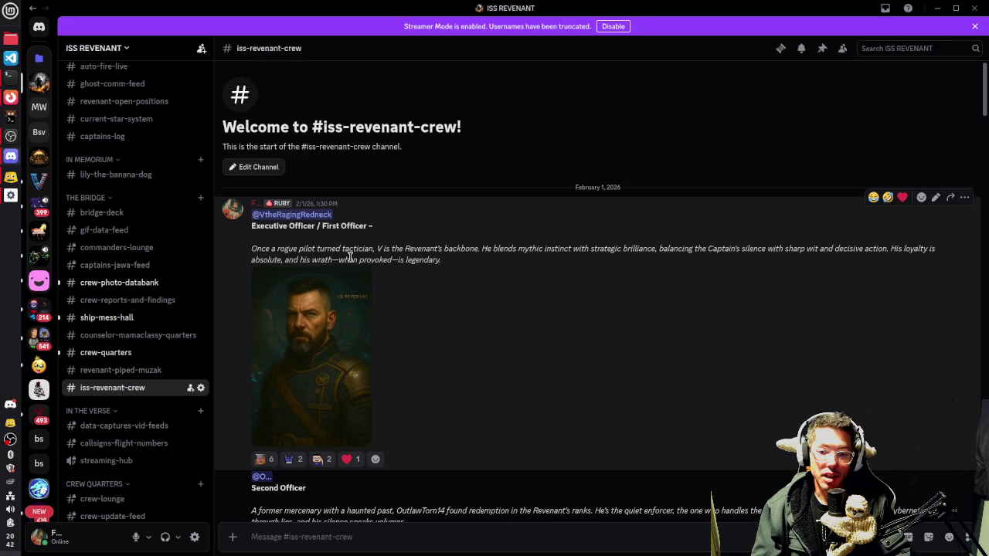
{"action": "left_click", "coordinate": [342, 328]}
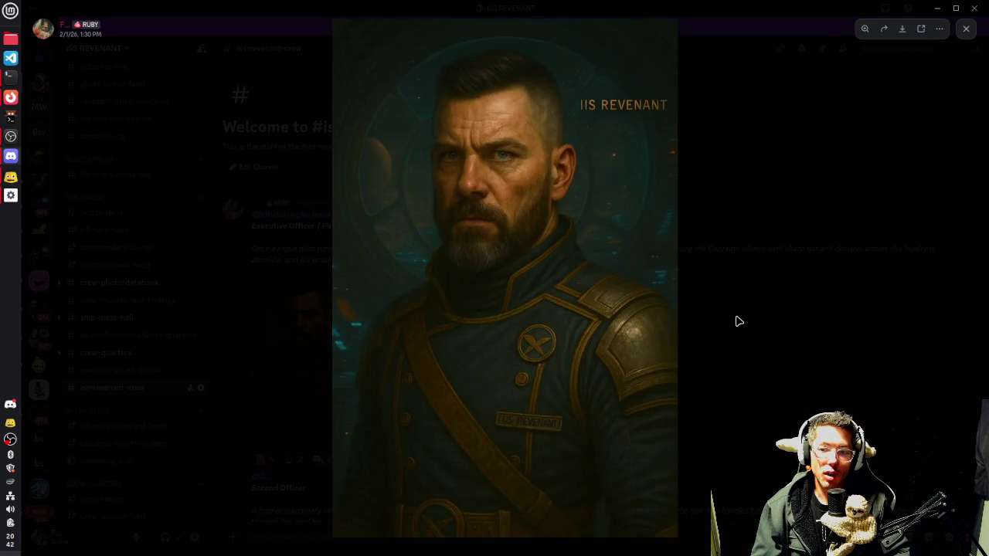
{"action": "left_click", "coordinate": [738, 321]}
{"action": "scroll", "coordinate": [464, 352], "scroll_direction": "down", "scroll_amount": 5}
{"action": "left_click", "coordinate": [316, 312]}
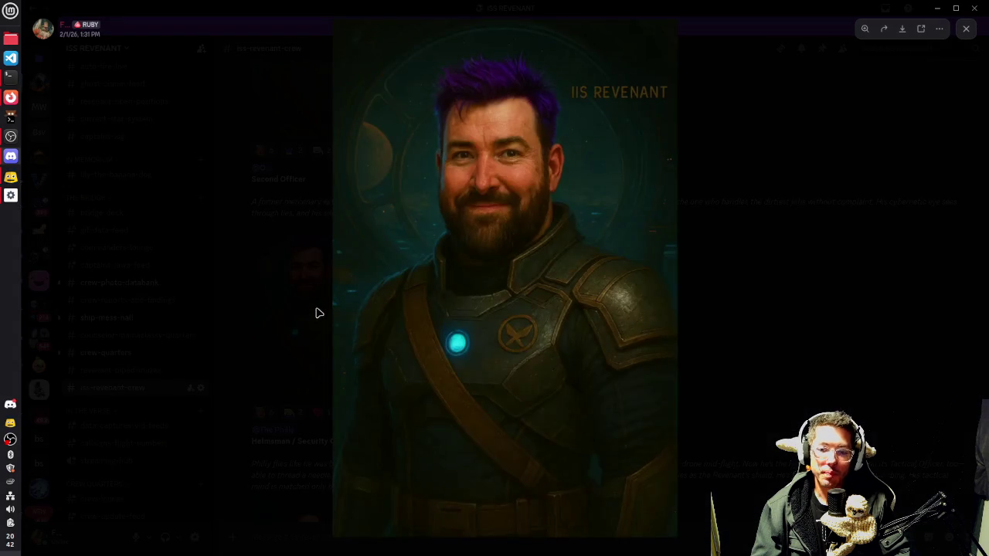
{"action": "left_click", "coordinate": [717, 271]}
{"action": "mouse_move", "coordinate": [289, 208]}
{"action": "left_mouse_down"}
{"action": "mouse_move", "coordinate": [459, 212]}
{"action": "mouse_move", "coordinate": [523, 324]}
{"action": "left_mouse_up"}
{"action": "scroll", "coordinate": [524, 325], "scroll_direction": "down", "scroll_amount": 3}
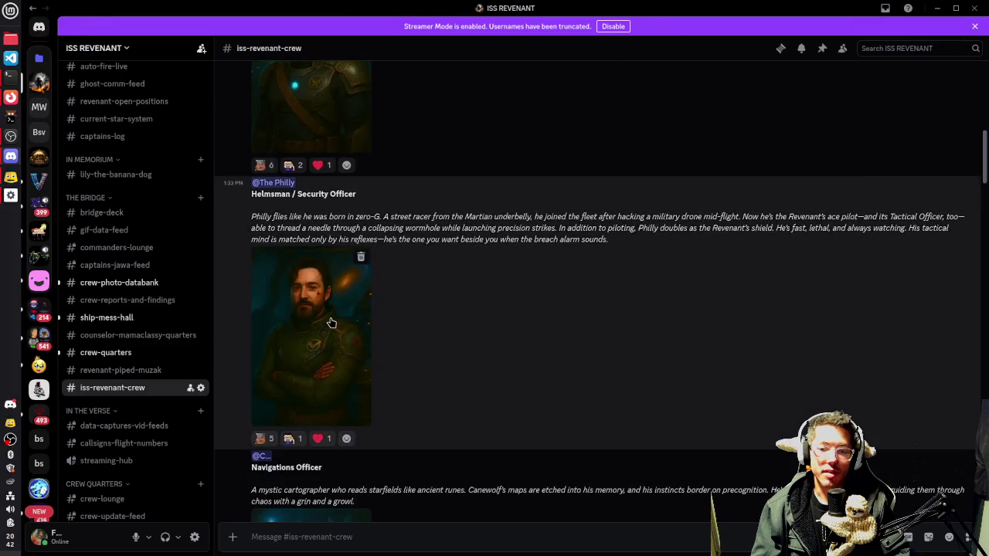
{"action": "left_click", "coordinate": [332, 322]}
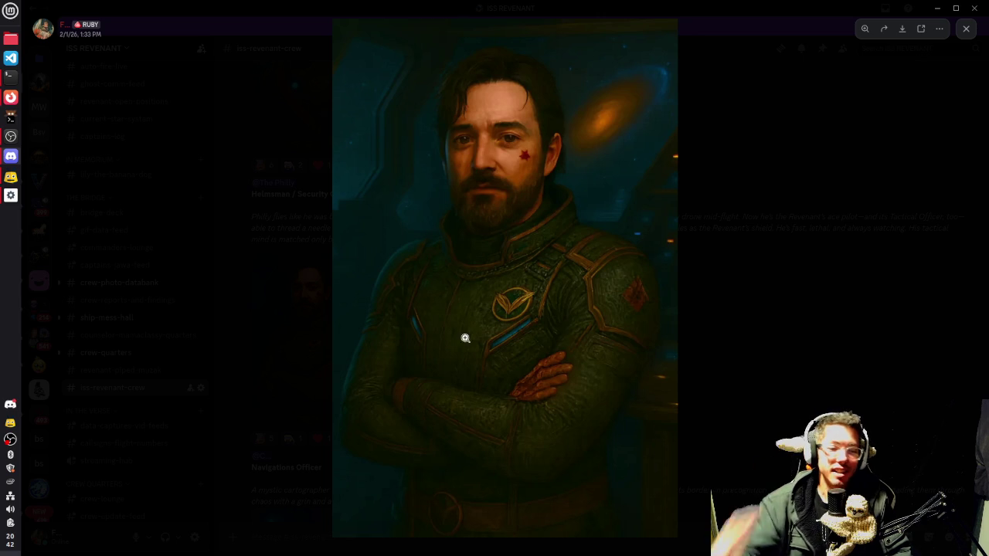
{"action": "left_click", "coordinate": [755, 193]}
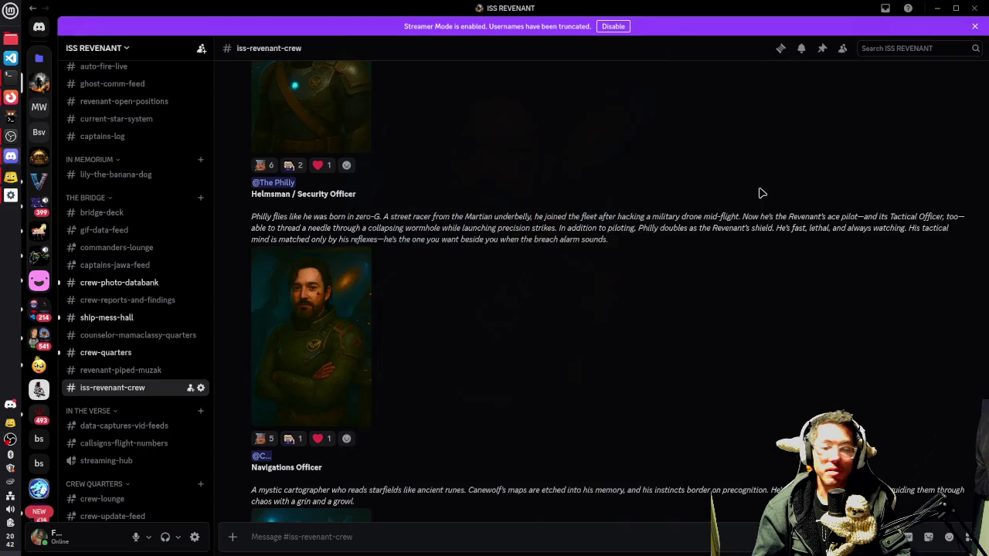
{"action": "scroll", "coordinate": [623, 316], "scroll_direction": "down", "scroll_amount": 5}
{"action": "left_click", "coordinate": [309, 337]}
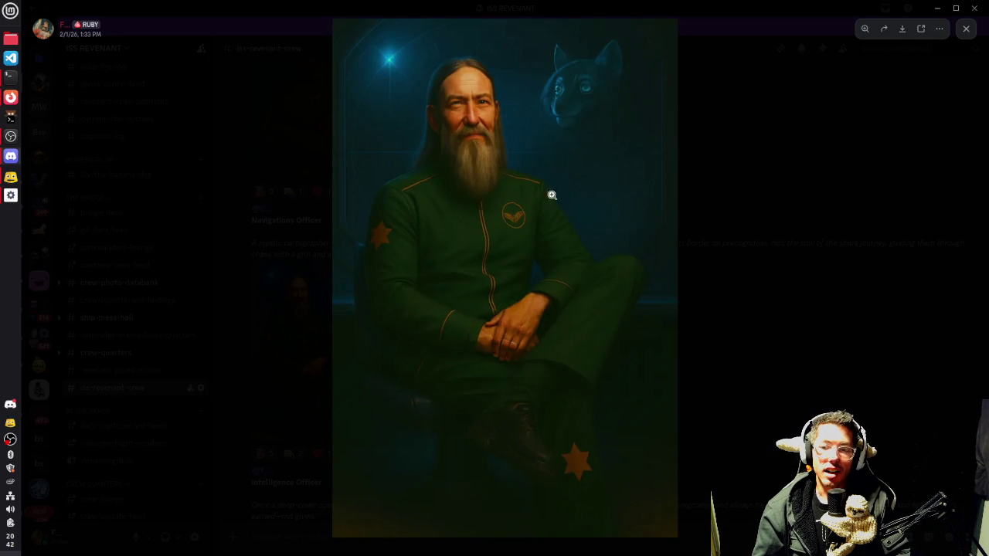
{"action": "left_click", "coordinate": [824, 324]}
{"action": "scroll", "coordinate": [641, 380], "scroll_direction": "down", "scroll_amount": 4}
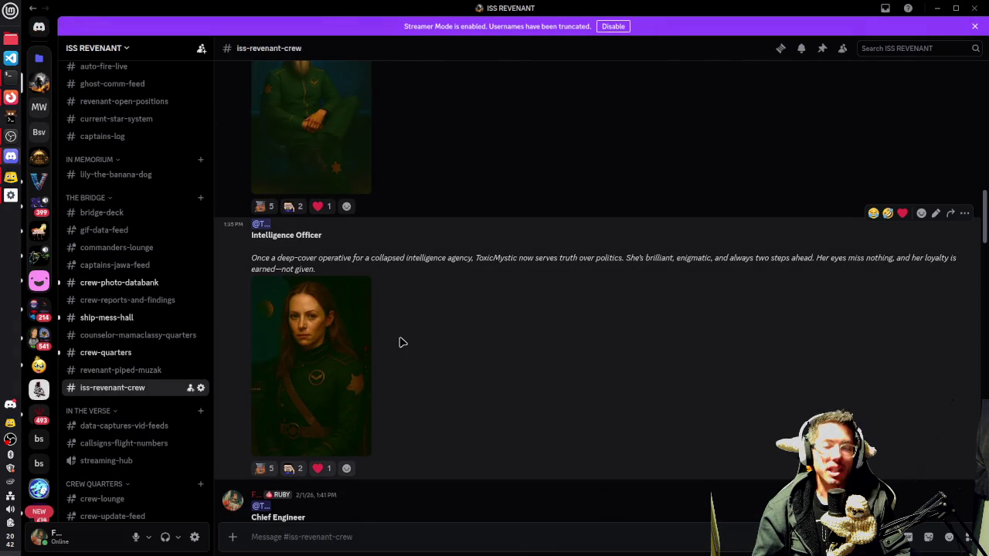
{"action": "left_click", "coordinate": [331, 365]}
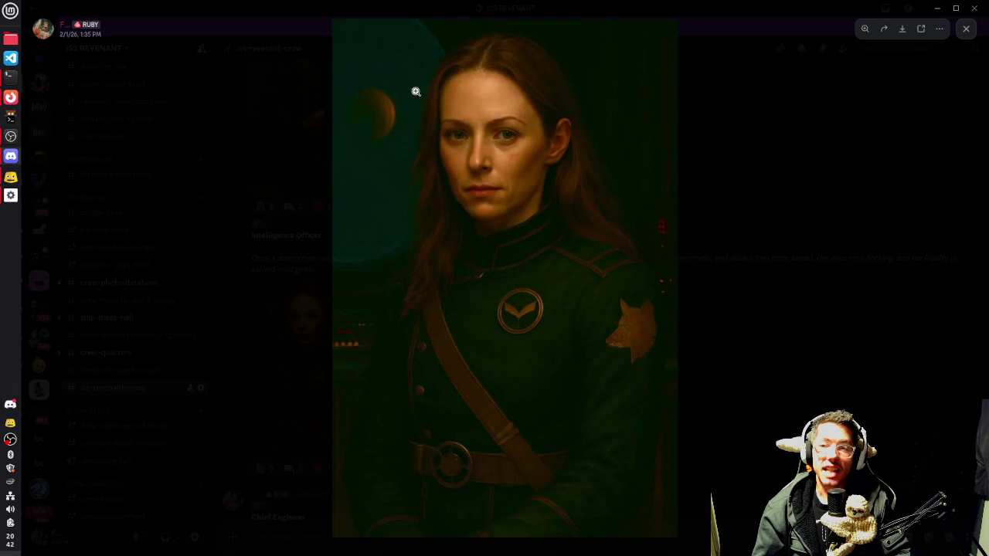
{"action": "left_click", "coordinate": [765, 242]}
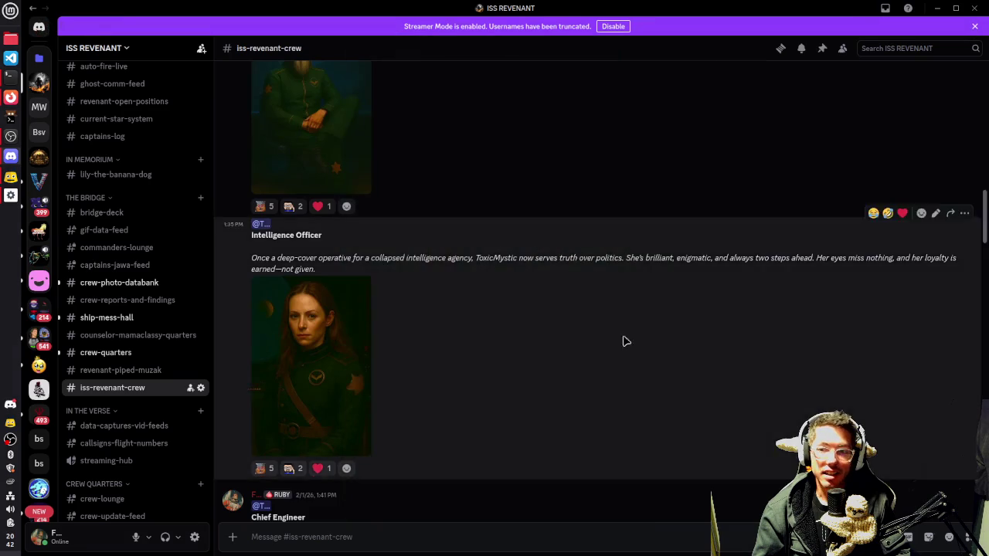
{"action": "scroll", "coordinate": [546, 316], "scroll_direction": "down", "scroll_amount": 5}
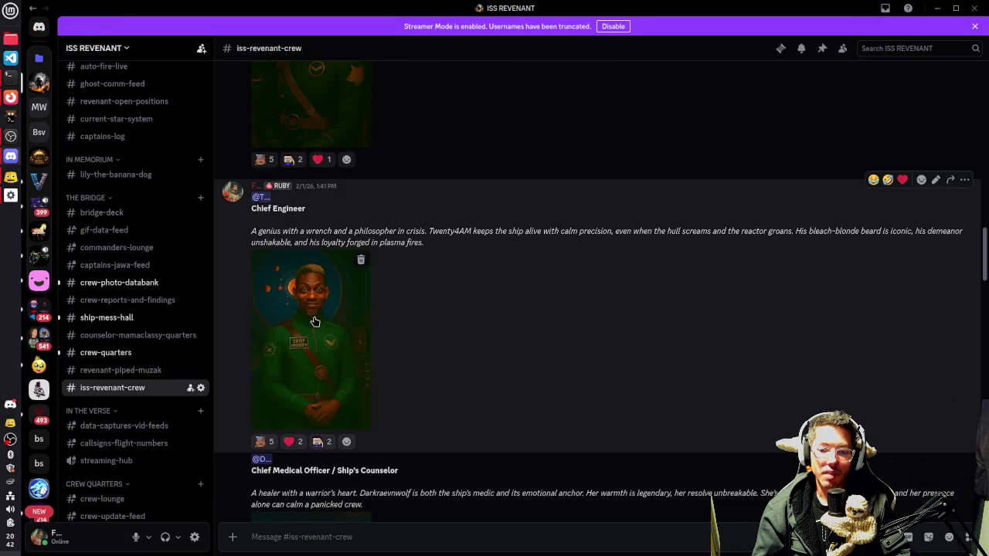
{"action": "left_click", "coordinate": [314, 322]}
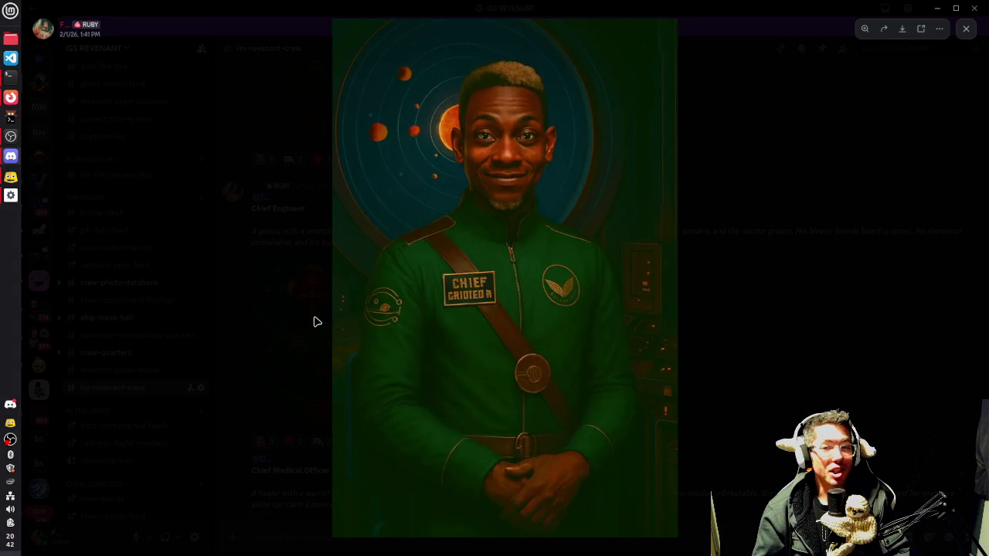
{"action": "left_click", "coordinate": [729, 205]}
{"action": "scroll", "coordinate": [504, 324], "scroll_direction": "down", "scroll_amount": 5}
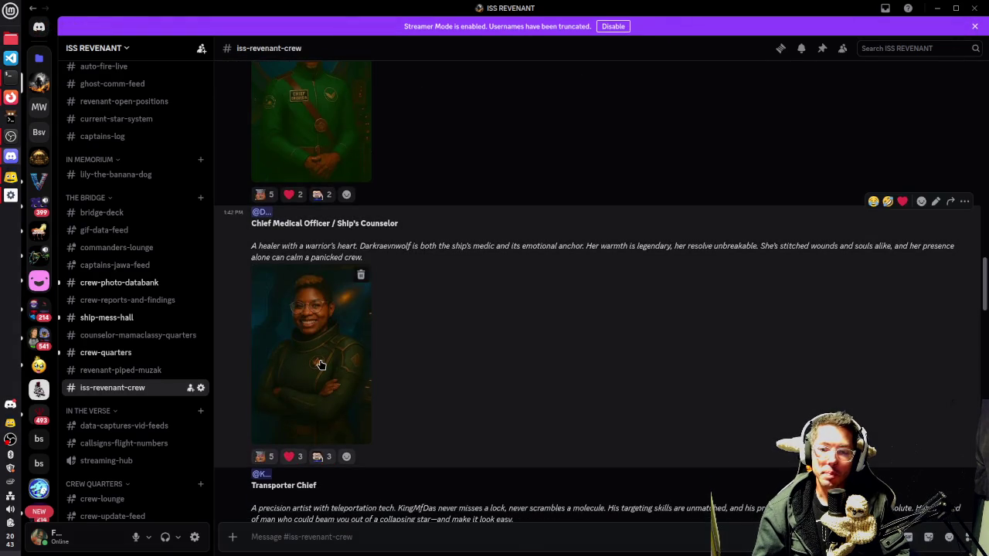
{"action": "left_click", "coordinate": [322, 365]}
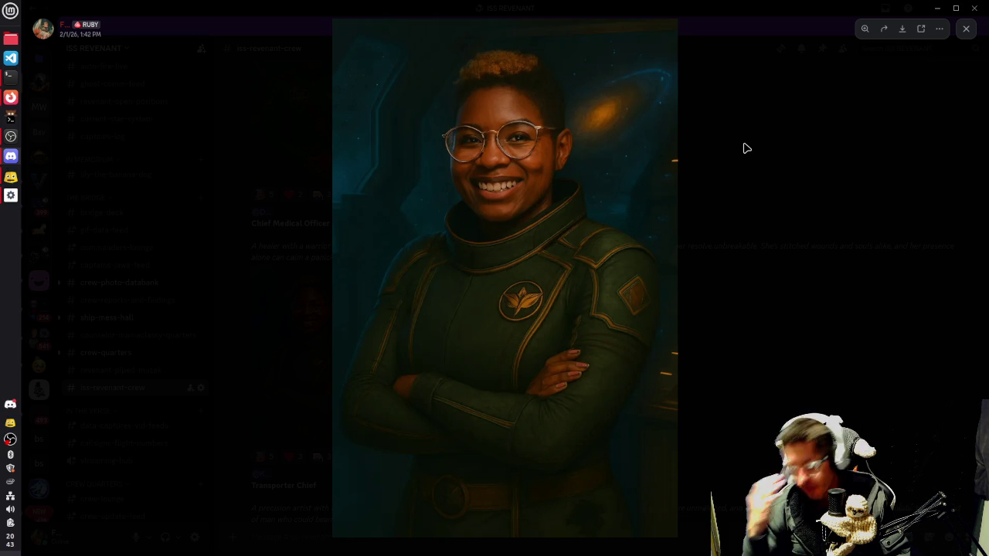
{"action": "left_click", "coordinate": [746, 148]}
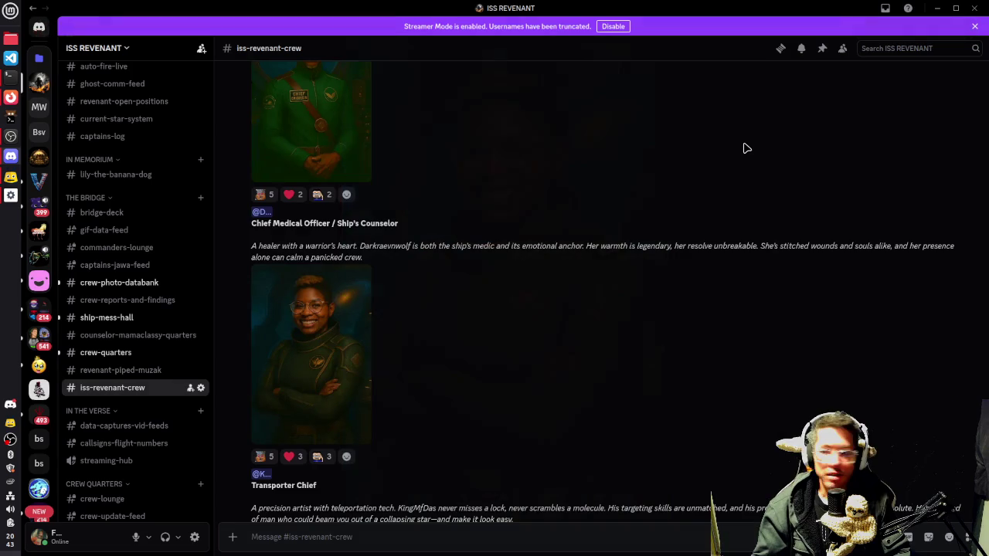
{"action": "scroll", "coordinate": [459, 193], "scroll_direction": "down", "scroll_amount": 3}
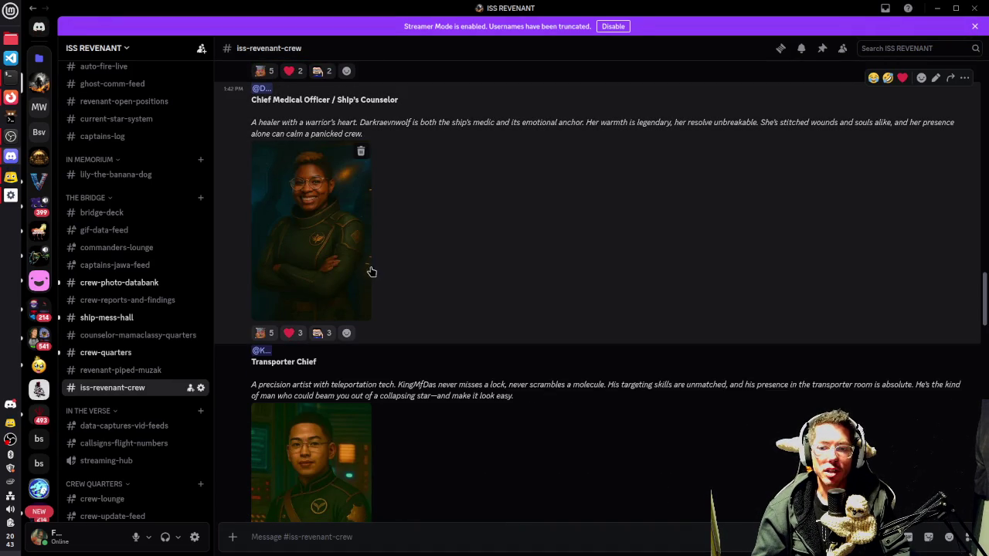
{"action": "scroll", "coordinate": [492, 250], "scroll_direction": "down", "scroll_amount": 3}
{"action": "left_click", "coordinate": [321, 323]}
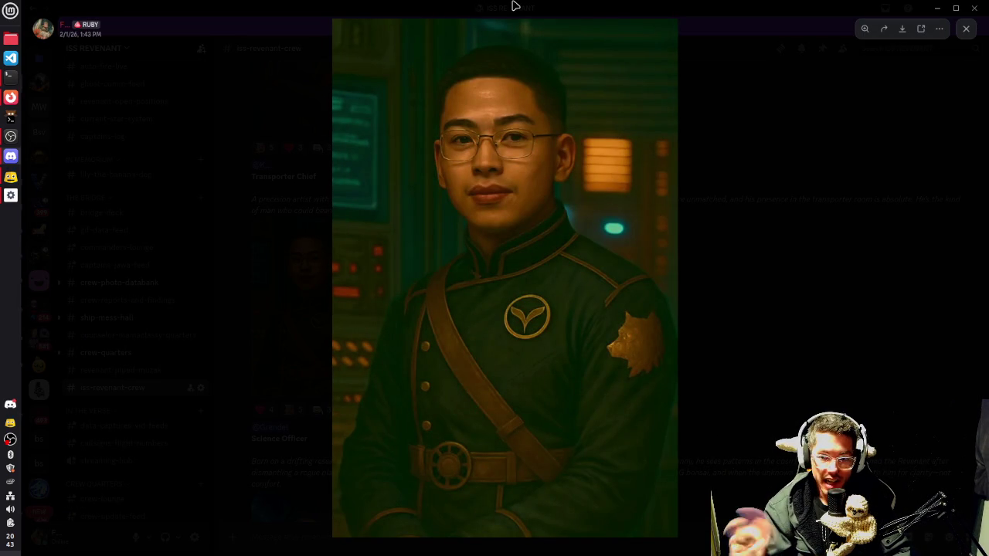
{"action": "left_click", "coordinate": [796, 273]}
{"action": "scroll", "coordinate": [559, 304], "scroll_direction": "down", "scroll_amount": 3}
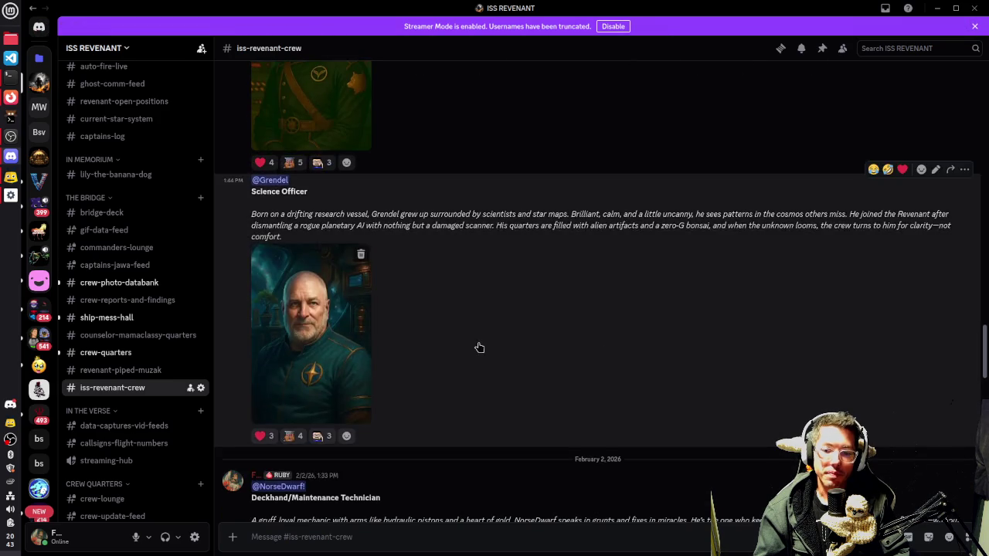
{"action": "left_click", "coordinate": [360, 340]}
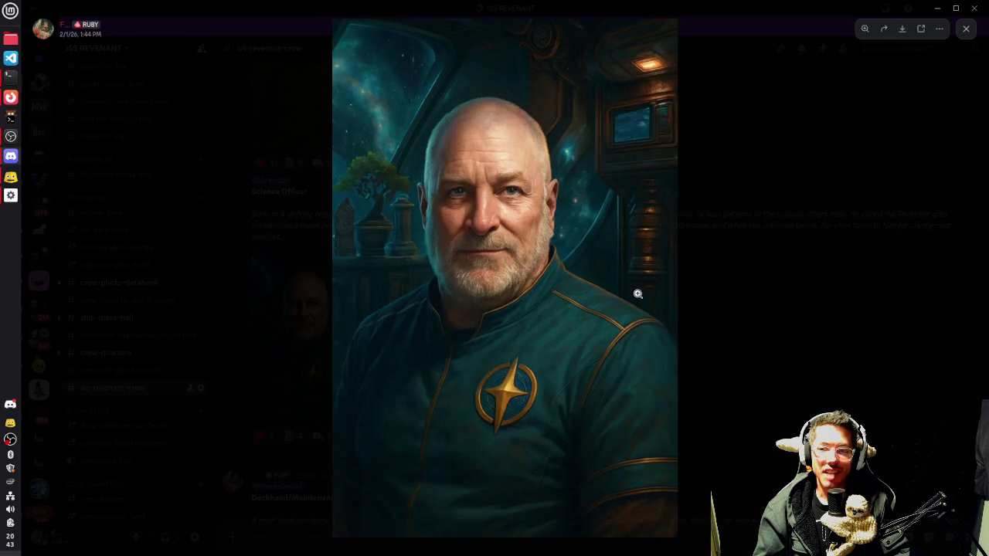
{"action": "left_click", "coordinate": [683, 318]}
{"action": "scroll", "coordinate": [601, 287], "scroll_direction": "down", "scroll_amount": 3}
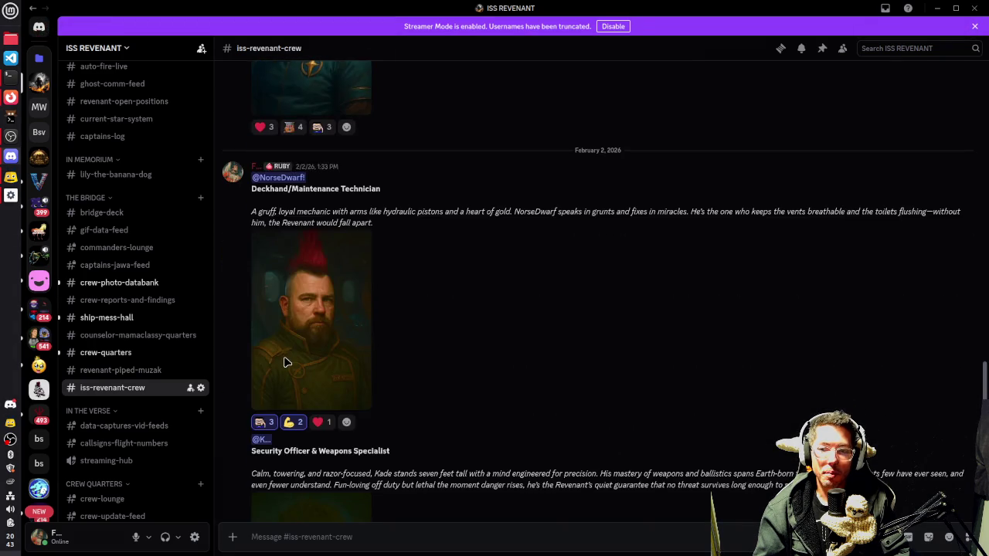
{"action": "left_click", "coordinate": [296, 347]}
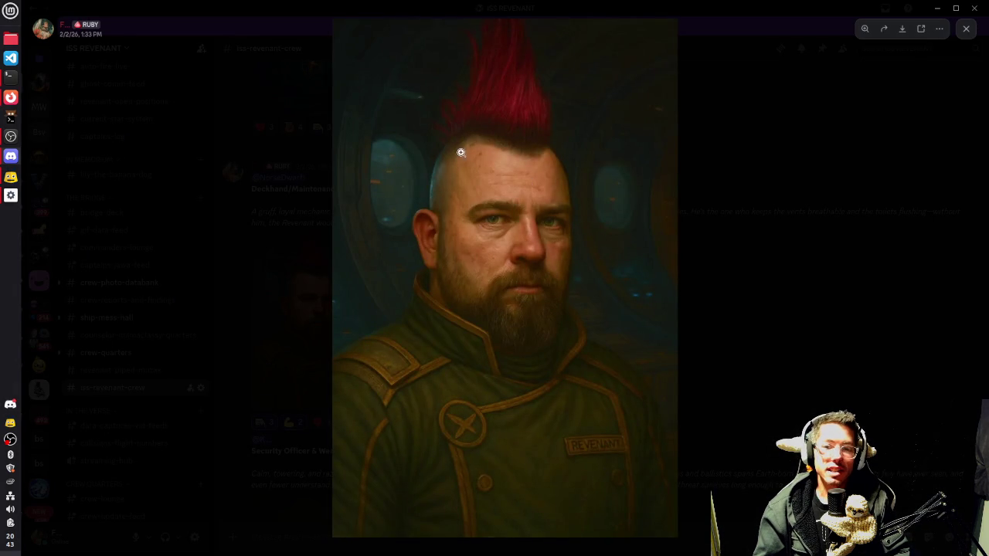
{"action": "left_click", "coordinate": [778, 252]}
{"action": "scroll", "coordinate": [517, 309], "scroll_direction": "down", "scroll_amount": 3}
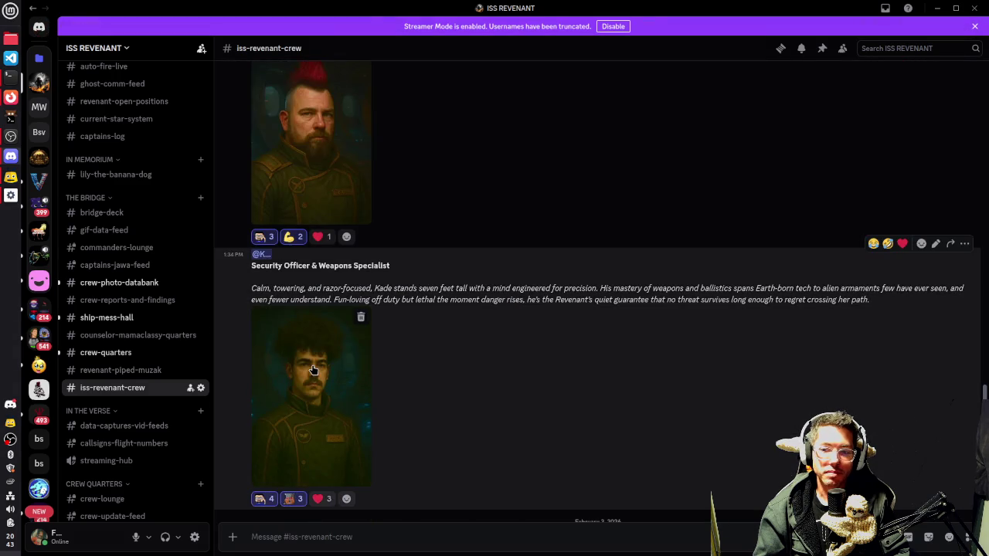
{"action": "left_click", "coordinate": [290, 364]}
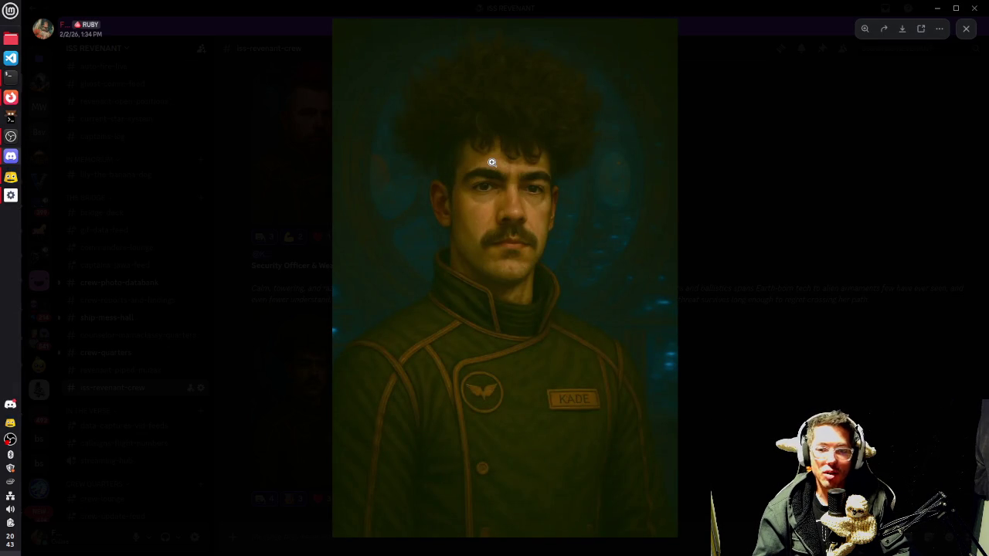
{"action": "left_click", "coordinate": [777, 192]}
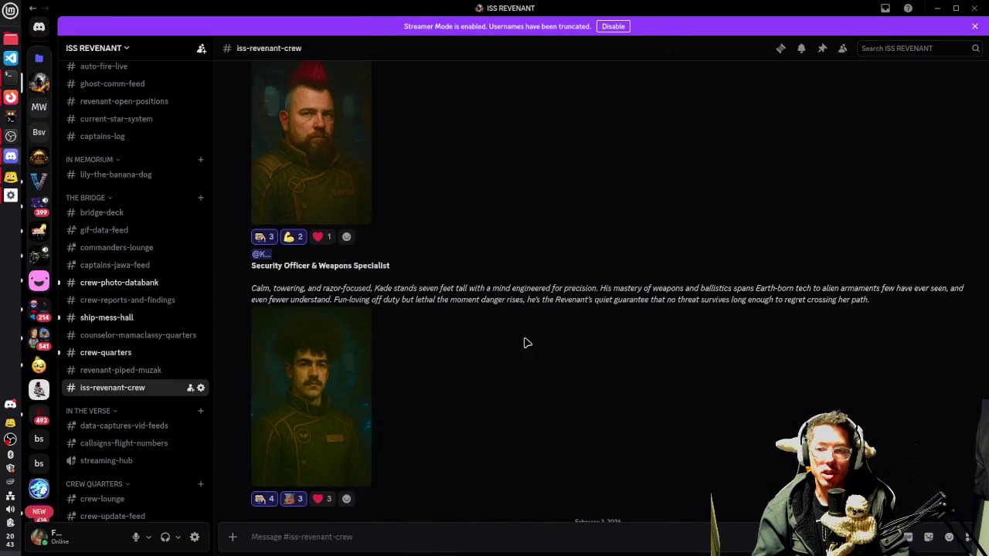
{"action": "scroll", "coordinate": [495, 341], "scroll_direction": "down", "scroll_amount": 2}
{"action": "scroll", "coordinate": [443, 353], "scroll_direction": "down", "scroll_amount": 3}
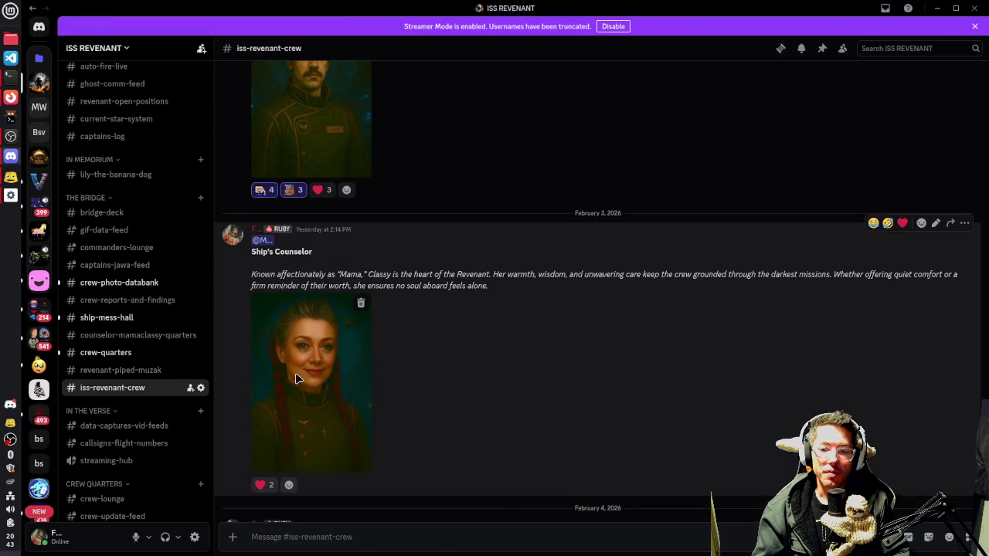
{"action": "left_click", "coordinate": [295, 377]}
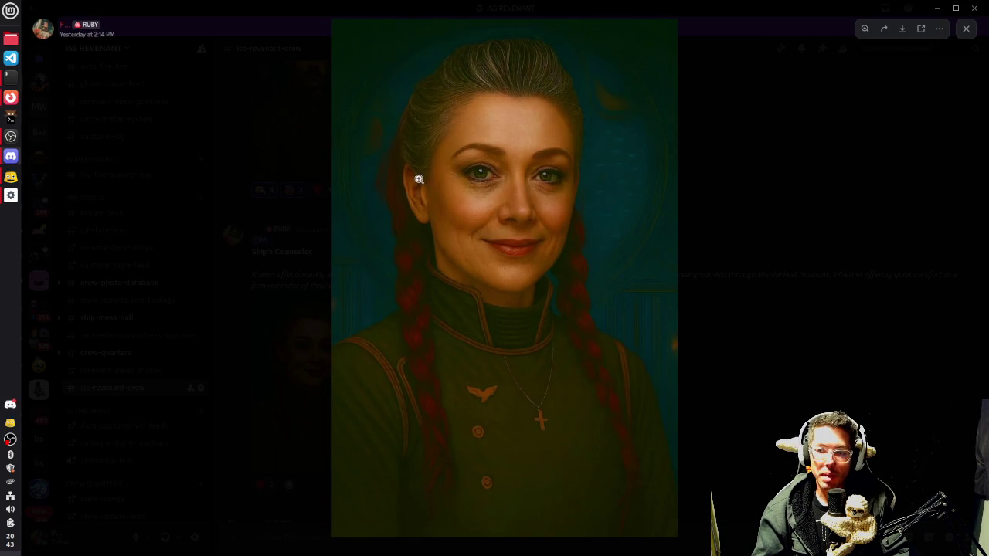
{"action": "left_click", "coordinate": [795, 255]}
{"action": "scroll", "coordinate": [541, 347], "scroll_direction": "down", "scroll_amount": 5}
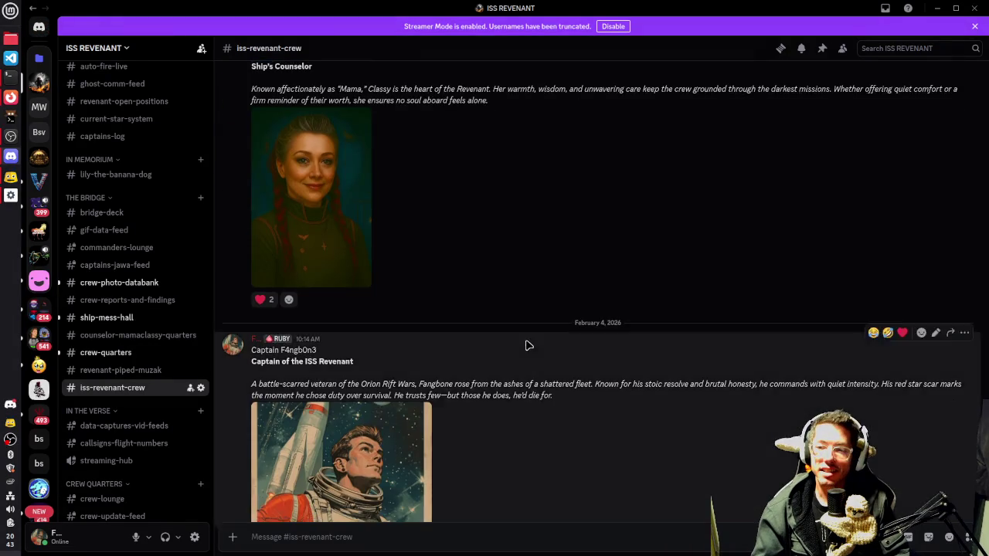
{"action": "left_click", "coordinate": [341, 394]}
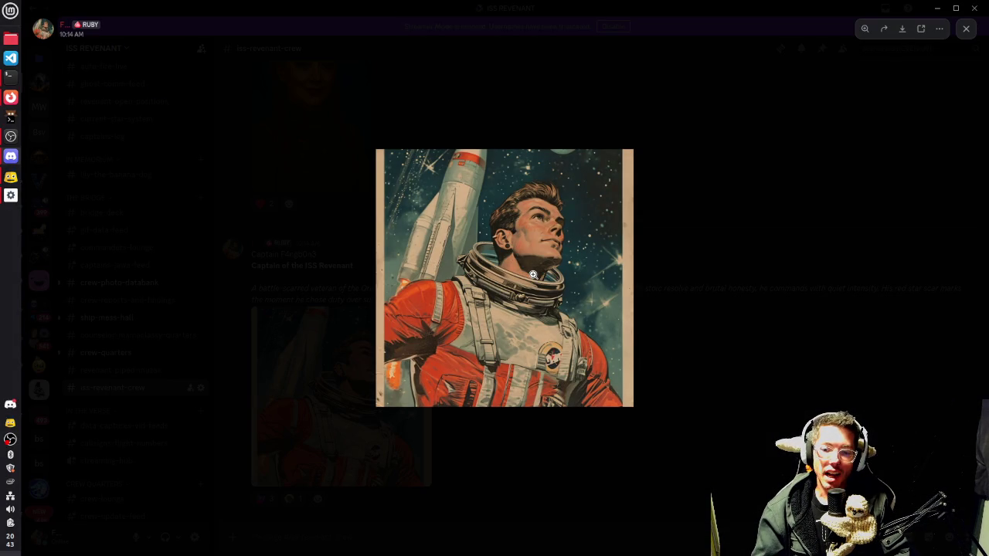
{"action": "left_click", "coordinate": [534, 274]}
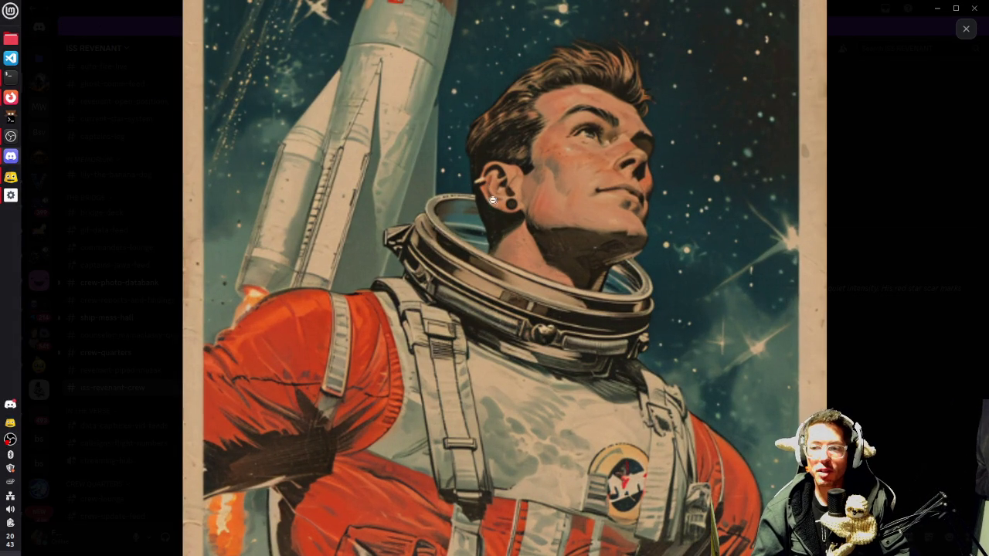
{"action": "left_click", "coordinate": [885, 275]}
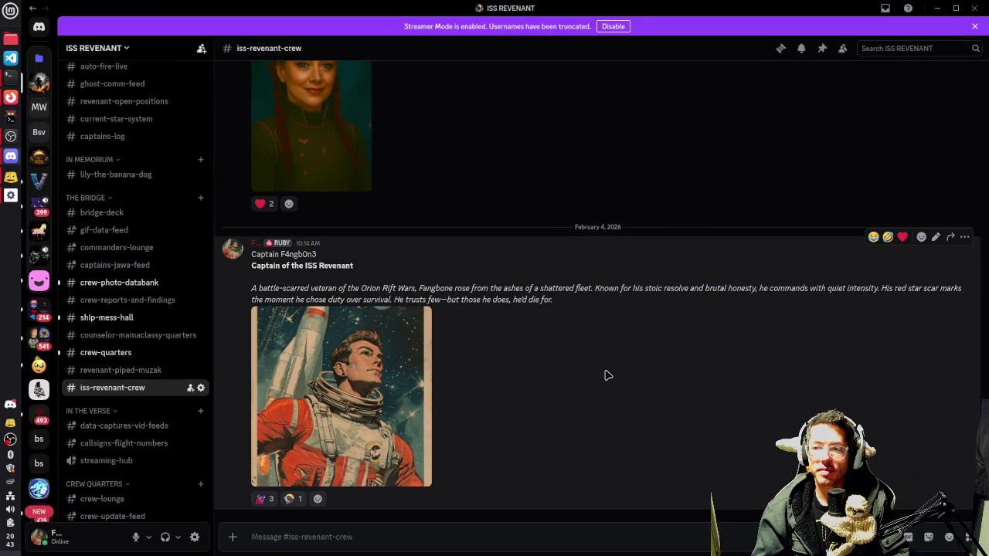
{"action": "scroll", "coordinate": [606, 375], "scroll_direction": "up", "scroll_amount": 3}
- View the dinner table photo in ship-mess-hall, then switch to crew-photo-databank
{"action": "left_click", "coordinate": [124, 318]}
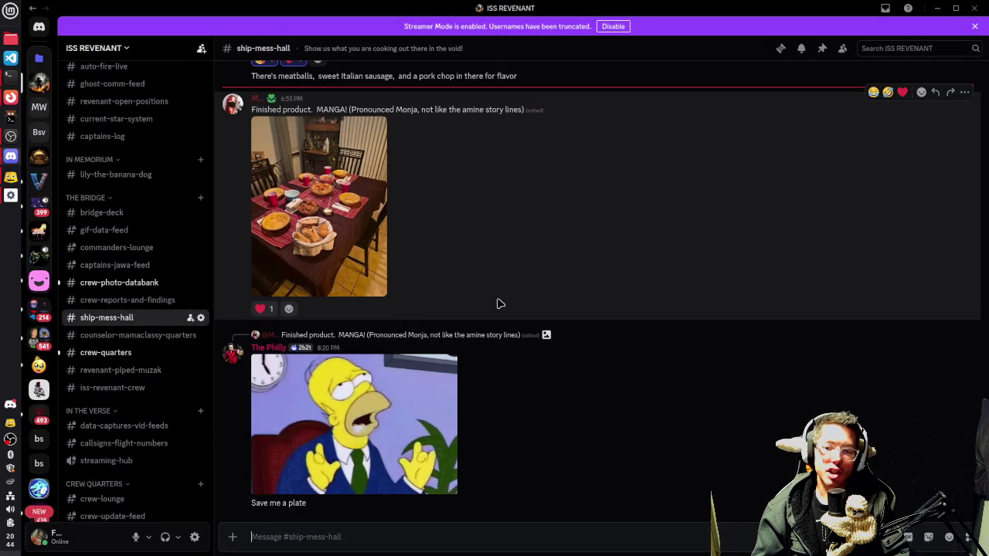
{"action": "left_click", "coordinate": [316, 195]}
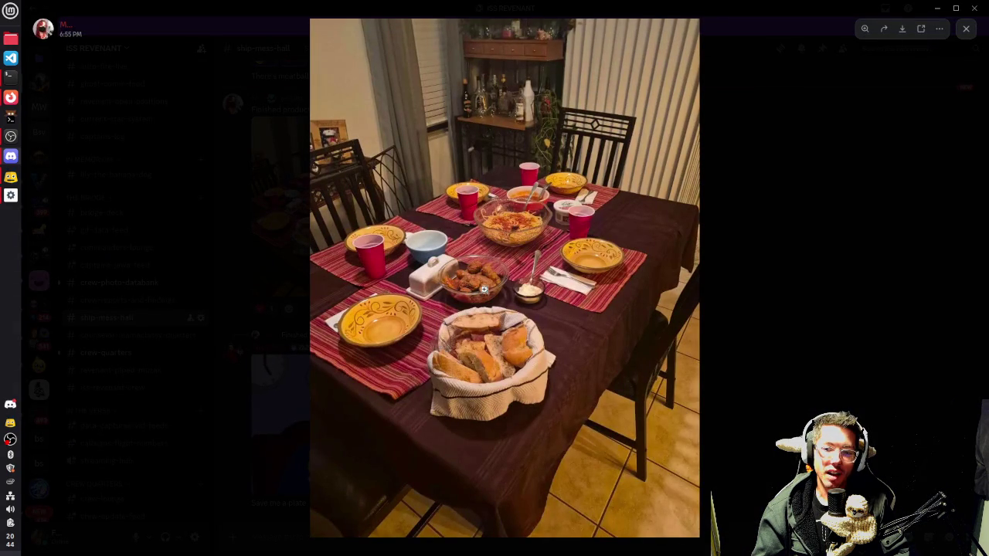
{"action": "left_click", "coordinate": [807, 286]}
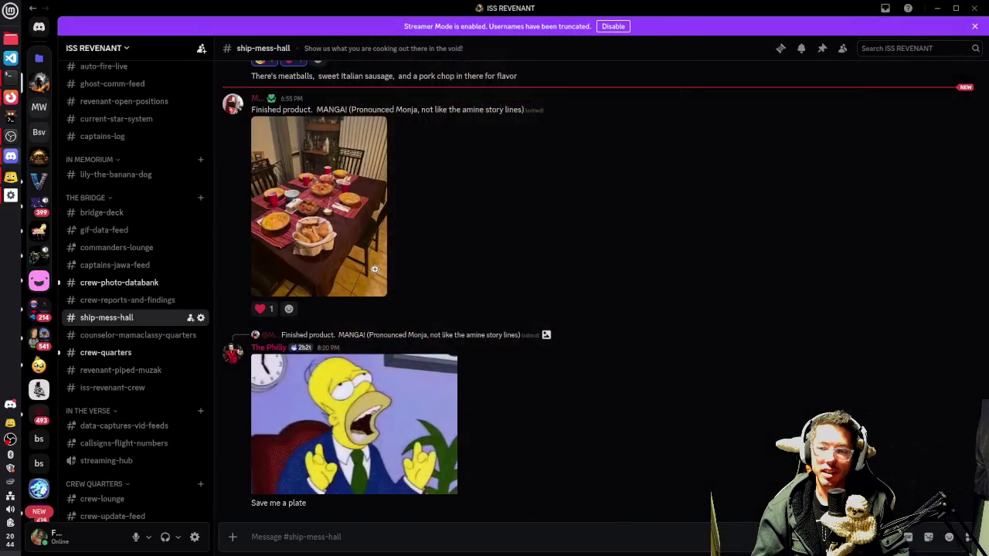
{"action": "scroll", "coordinate": [346, 248], "scroll_direction": "up", "scroll_amount": 5}
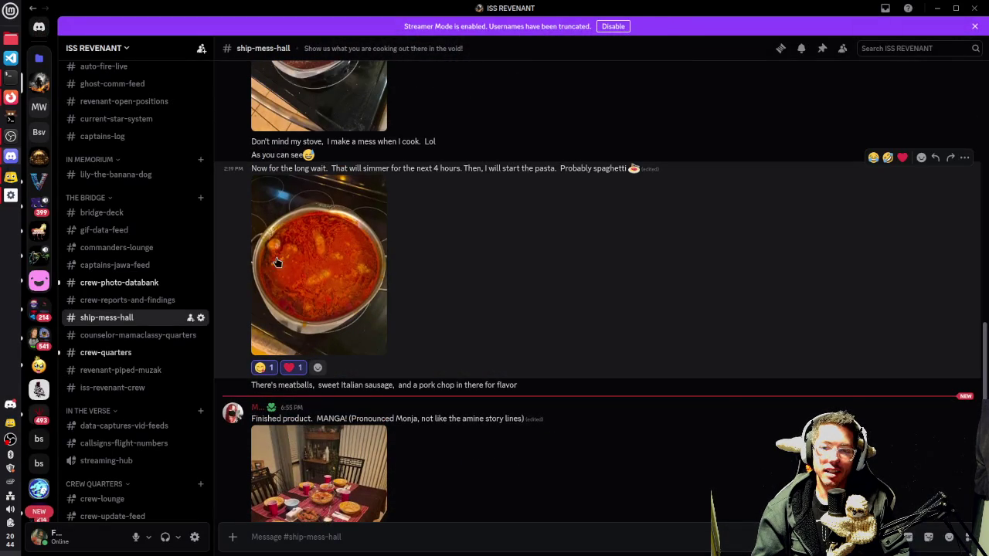
{"action": "left_click", "coordinate": [147, 287]}
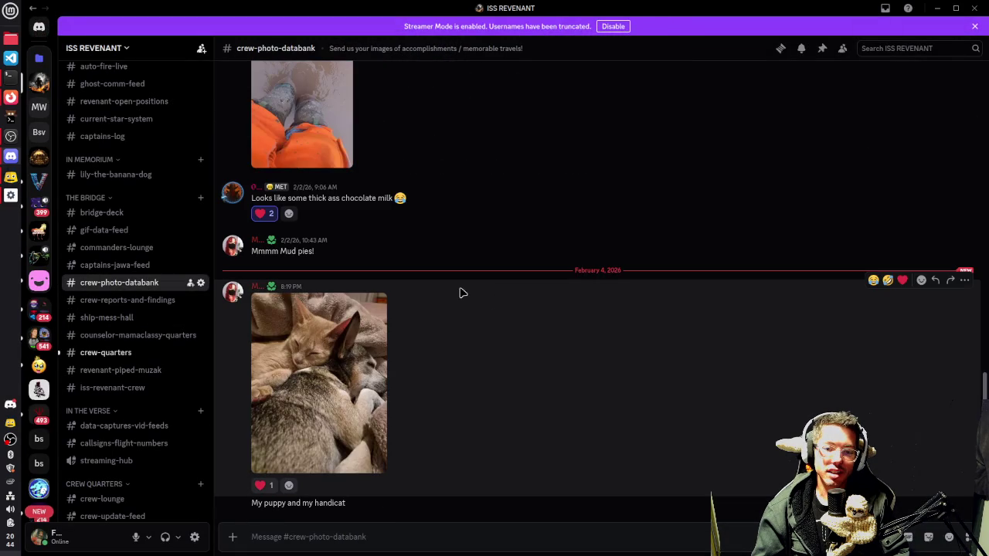
{"action": "scroll", "coordinate": [354, 374], "scroll_direction": "up", "scroll_amount": 3}
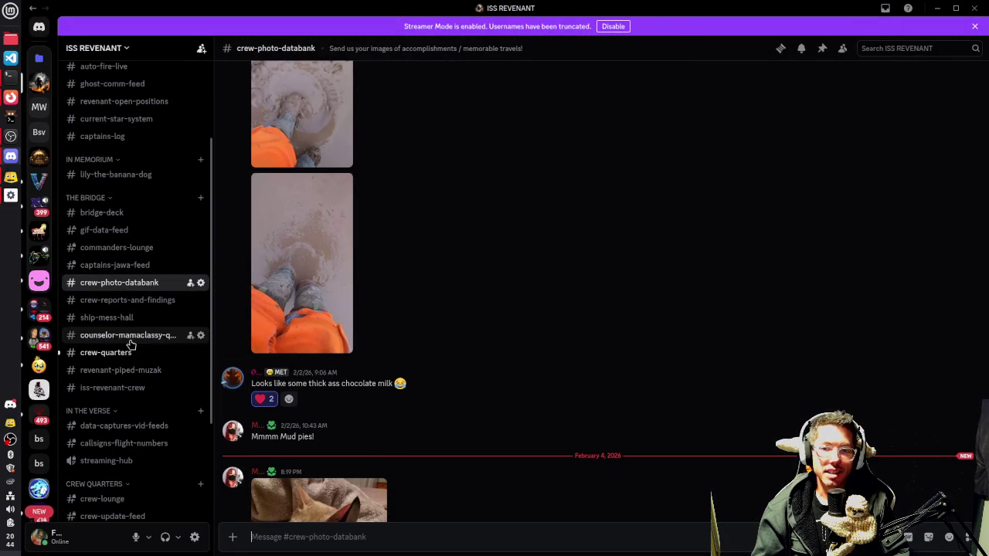
{"action": "left_click", "coordinate": [124, 301]}
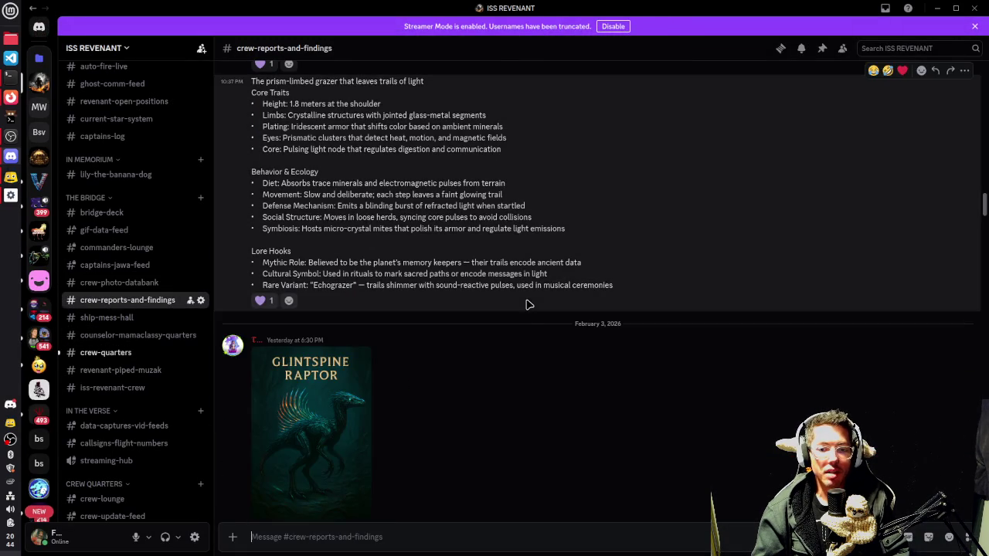
{"action": "scroll", "coordinate": [473, 249], "scroll_direction": "down", "scroll_amount": 4}
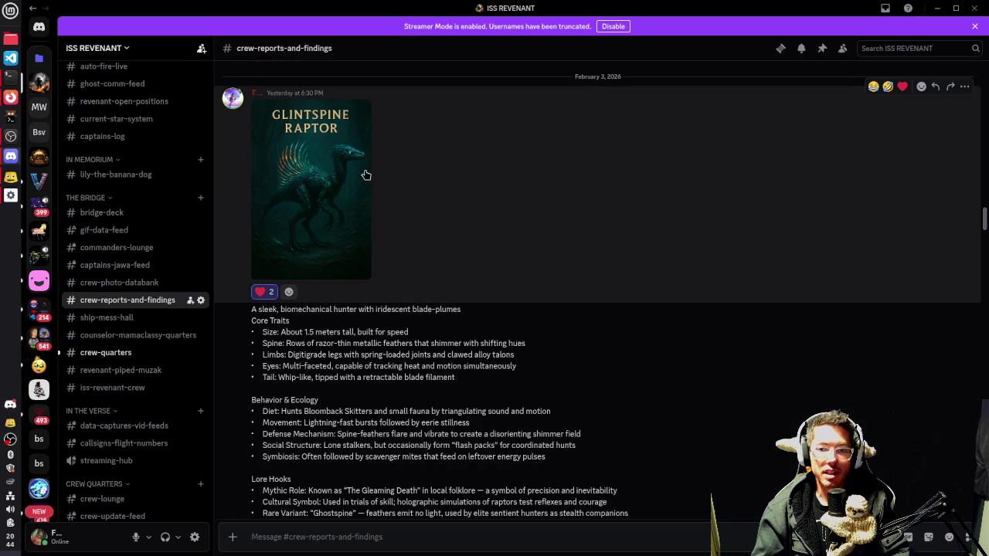
{"action": "scroll", "coordinate": [478, 205], "scroll_direction": "down", "scroll_amount": 3}
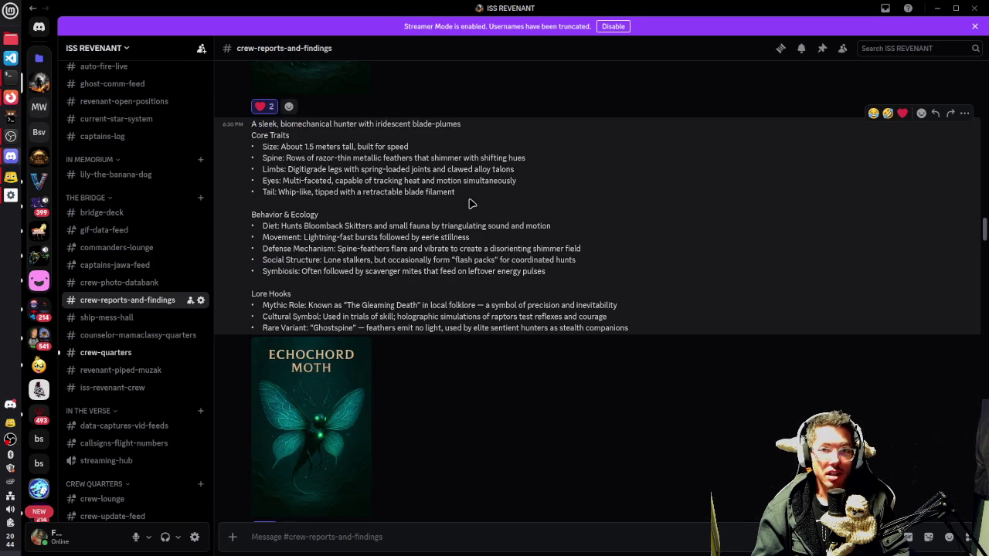
{"action": "scroll", "coordinate": [433, 212], "scroll_direction": "up", "scroll_amount": 3}
{"action": "left_click", "coordinate": [353, 215]}
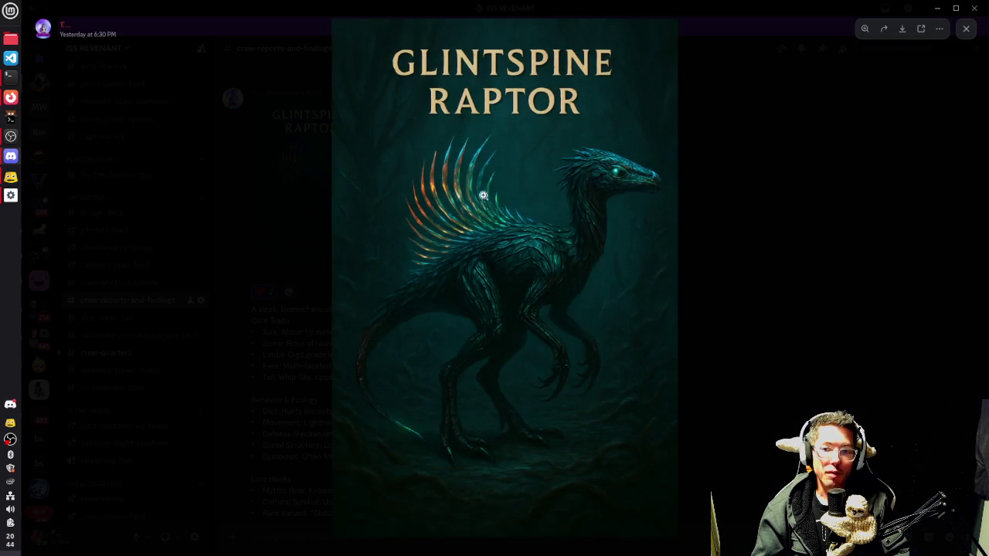
{"action": "left_click", "coordinate": [734, 209]}
{"action": "scroll", "coordinate": [408, 254], "scroll_direction": "down", "scroll_amount": 5}
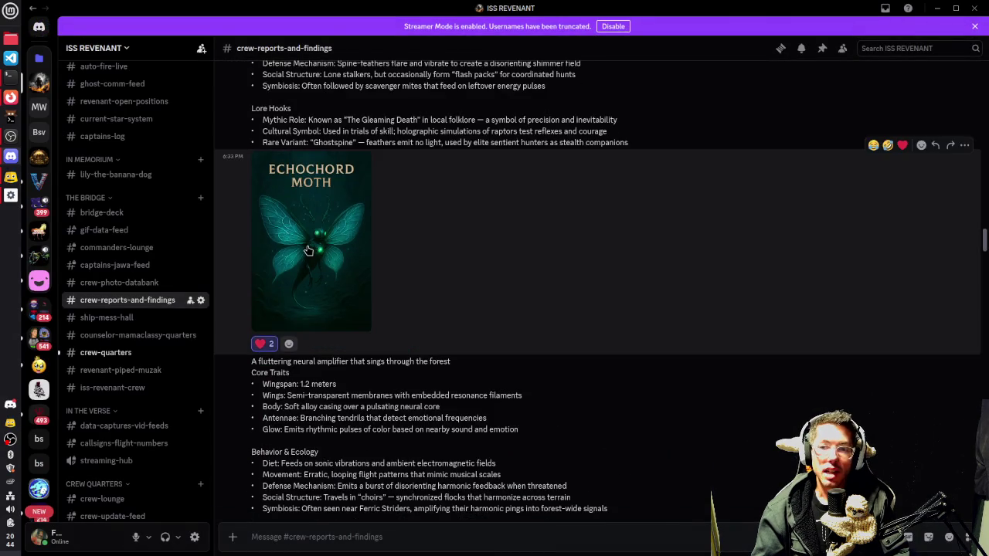
{"action": "left_click", "coordinate": [308, 250]}
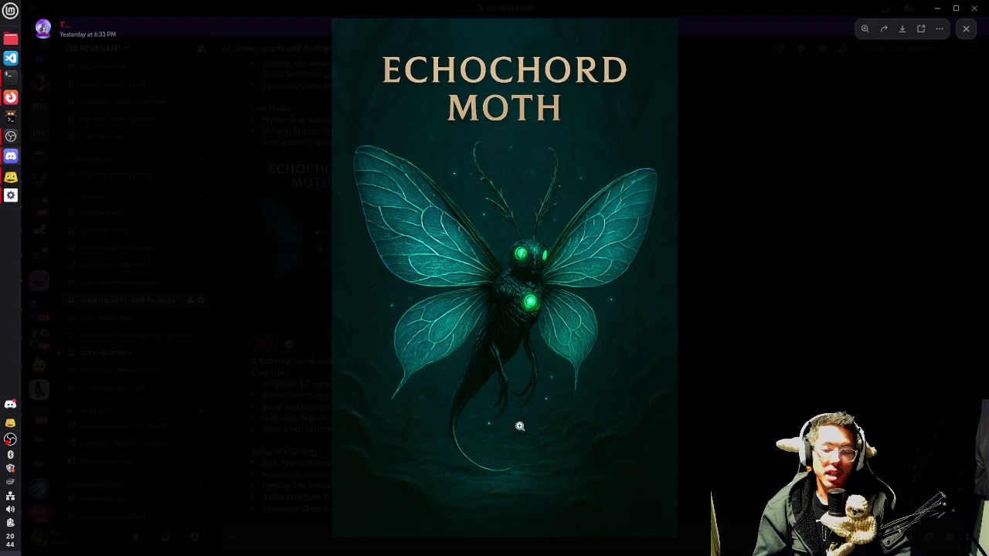
{"action": "key", "text": "Escape"}
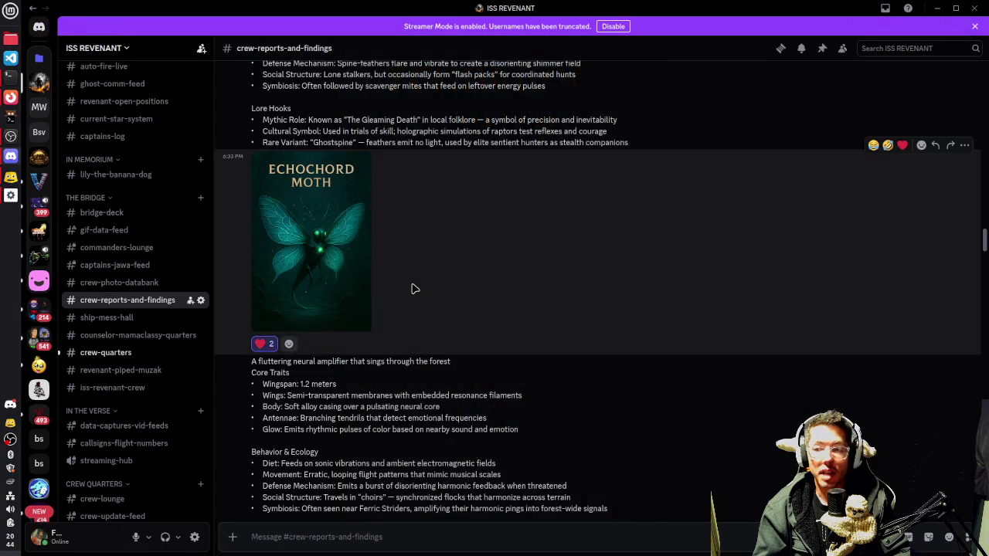
{"action": "scroll", "coordinate": [412, 287], "scroll_direction": "down", "scroll_amount": 10}
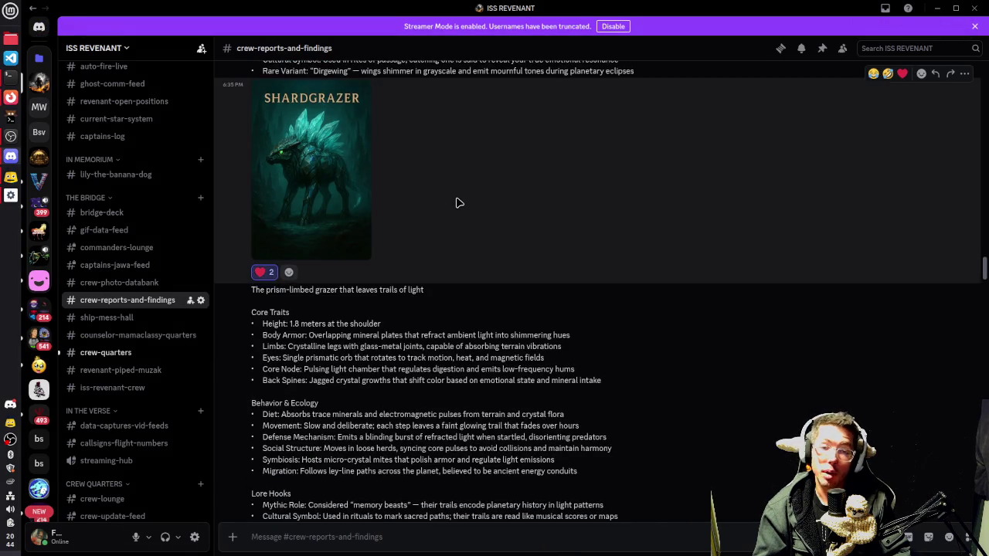
{"action": "scroll", "coordinate": [452, 206], "scroll_direction": "down", "scroll_amount": 3}
{"action": "mouse_move", "coordinate": [266, 199]}
{"action": "left_mouse_down"}
{"action": "mouse_move", "coordinate": [536, 294]}
{"action": "mouse_move", "coordinate": [731, 418]}
{"action": "left_mouse_up"}
{"action": "scroll", "coordinate": [647, 303], "scroll_direction": "down", "scroll_amount": 3}
{"action": "scroll", "coordinate": [648, 303], "scroll_direction": "down", "scroll_amount": 6}
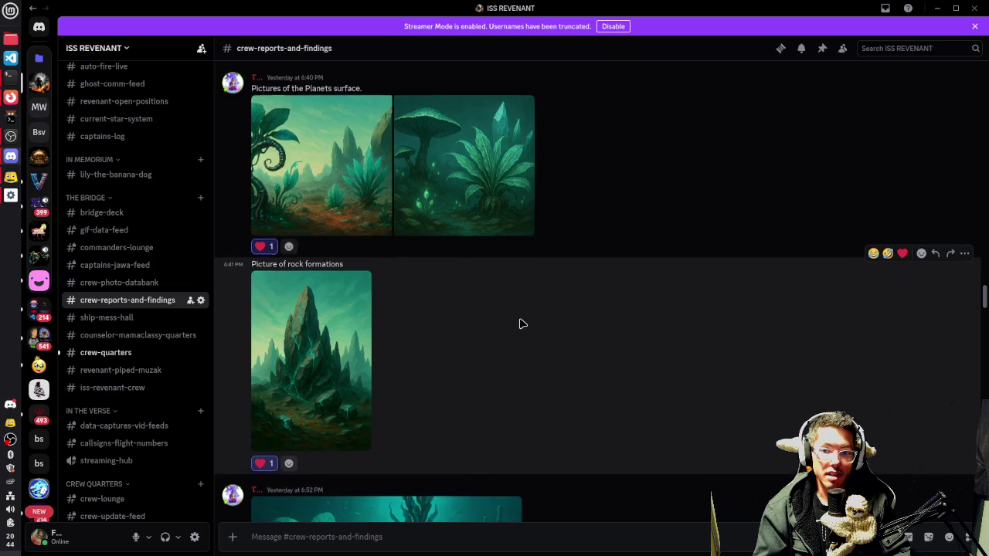
{"action": "scroll", "coordinate": [541, 309], "scroll_direction": "down", "scroll_amount": 8}
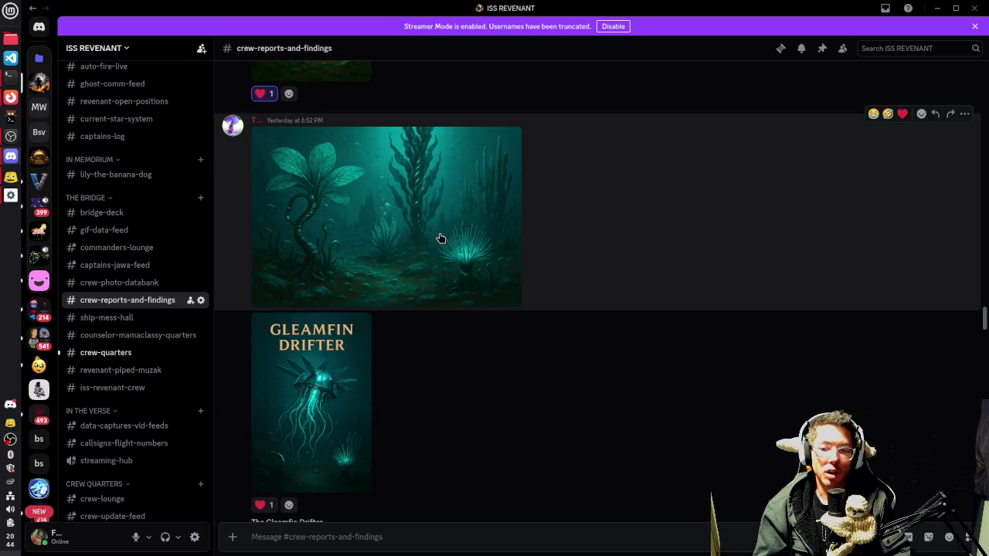
{"action": "left_click", "coordinate": [413, 244]}
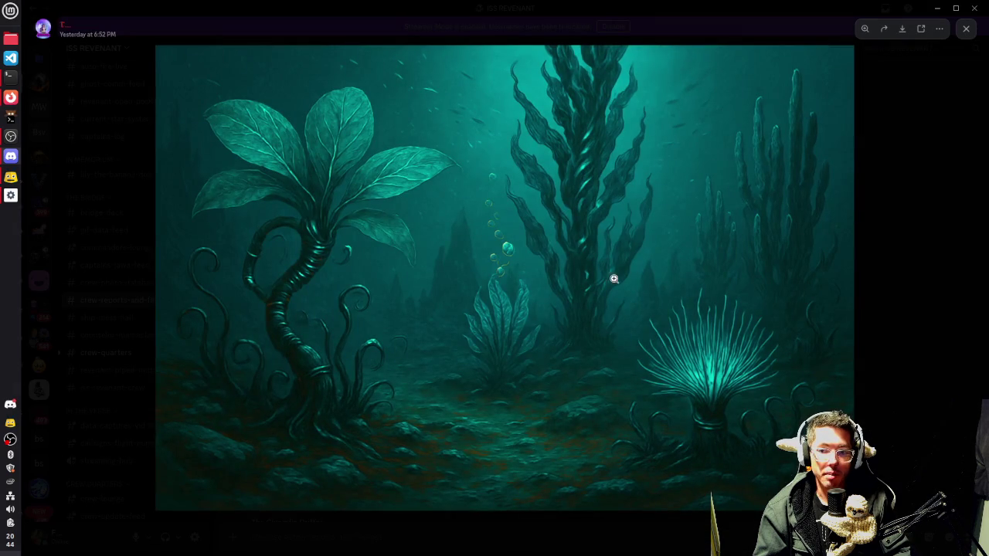
{"action": "left_click", "coordinate": [891, 271]}
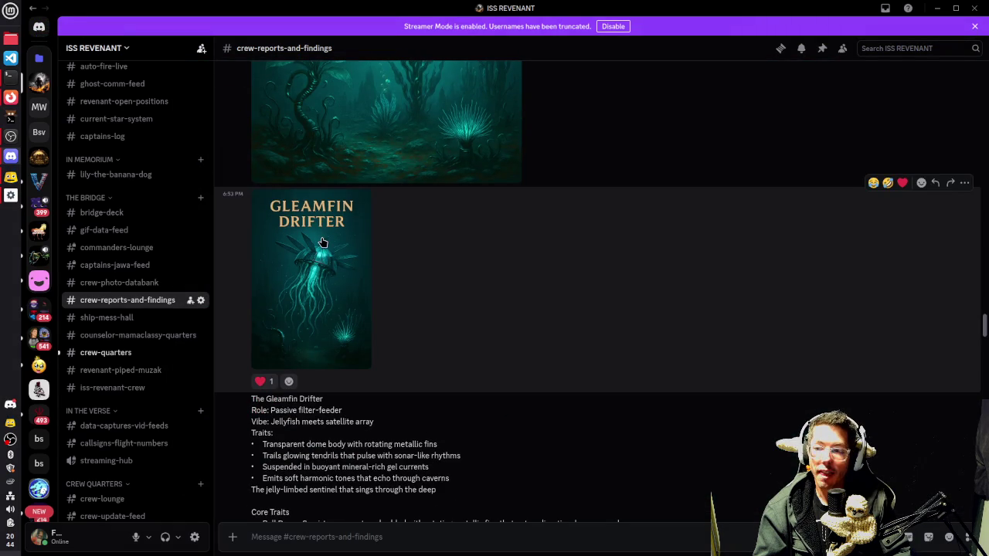
{"action": "scroll", "coordinate": [524, 288], "scroll_direction": "down", "scroll_amount": 3}
{"action": "scroll", "coordinate": [524, 288], "scroll_direction": "down", "scroll_amount": 10}
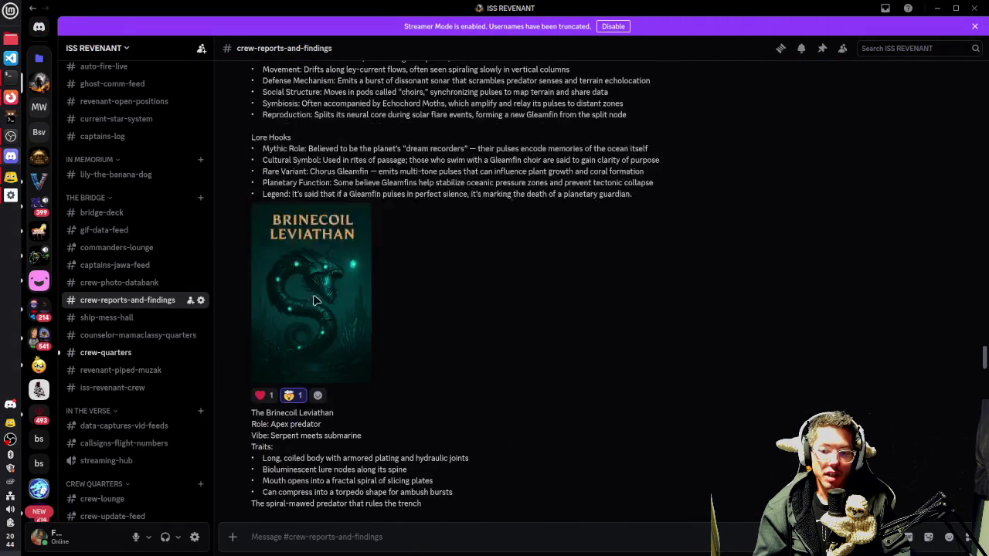
{"action": "left_click", "coordinate": [314, 290]}
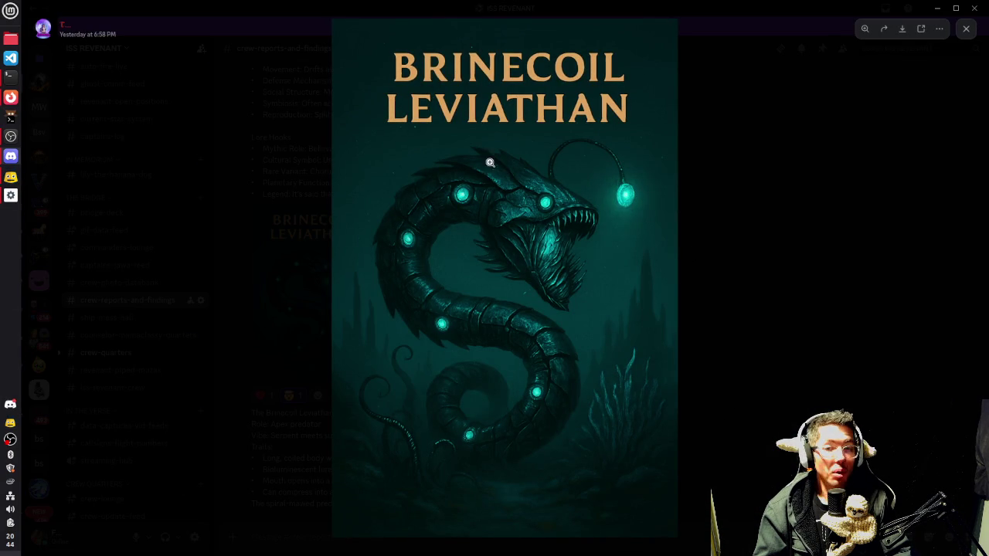
{"action": "left_click", "coordinate": [749, 343]}
{"action": "scroll", "coordinate": [293, 371], "scroll_direction": "down", "scroll_amount": 3}
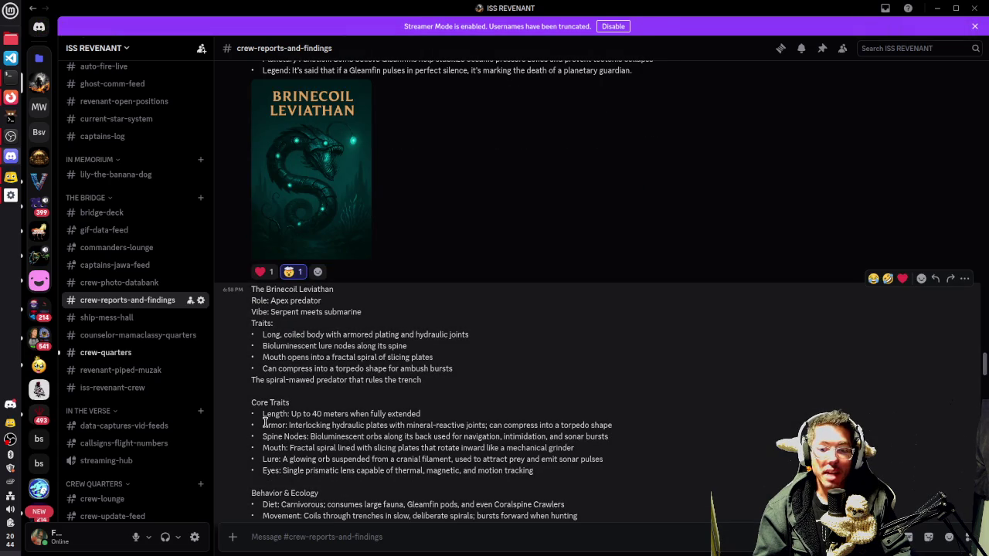
{"action": "mouse_move", "coordinate": [266, 415]}
{"action": "left_mouse_down"}
{"action": "mouse_move", "coordinate": [427, 411]}
{"action": "mouse_move", "coordinate": [437, 419]}
{"action": "left_mouse_up"}
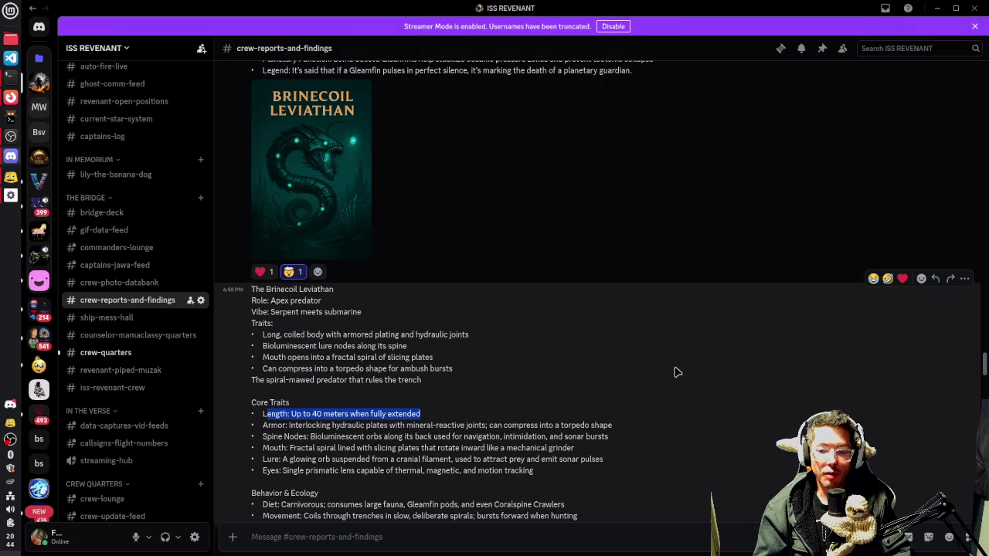
{"action": "scroll", "coordinate": [499, 385], "scroll_direction": "down", "scroll_amount": 6}
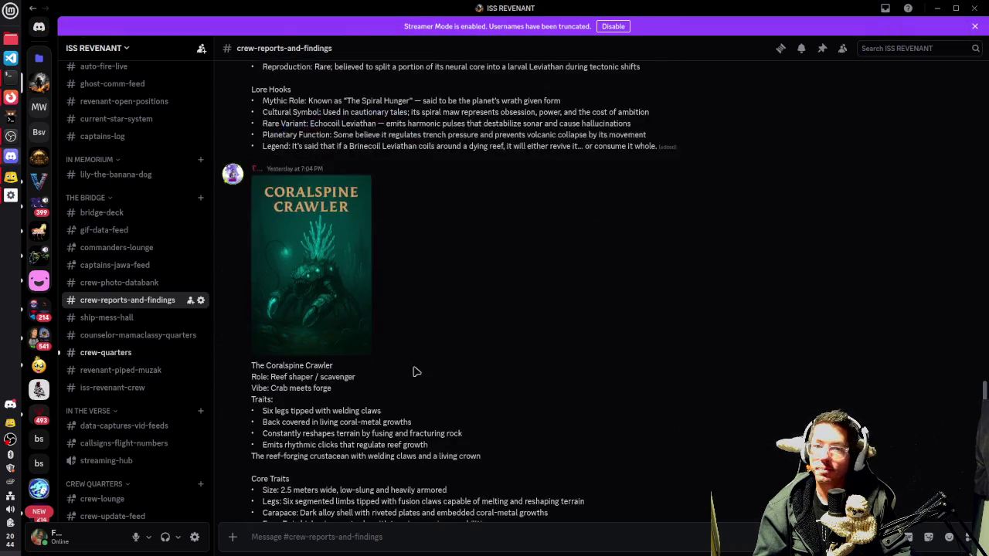
{"action": "left_click", "coordinate": [336, 291]}
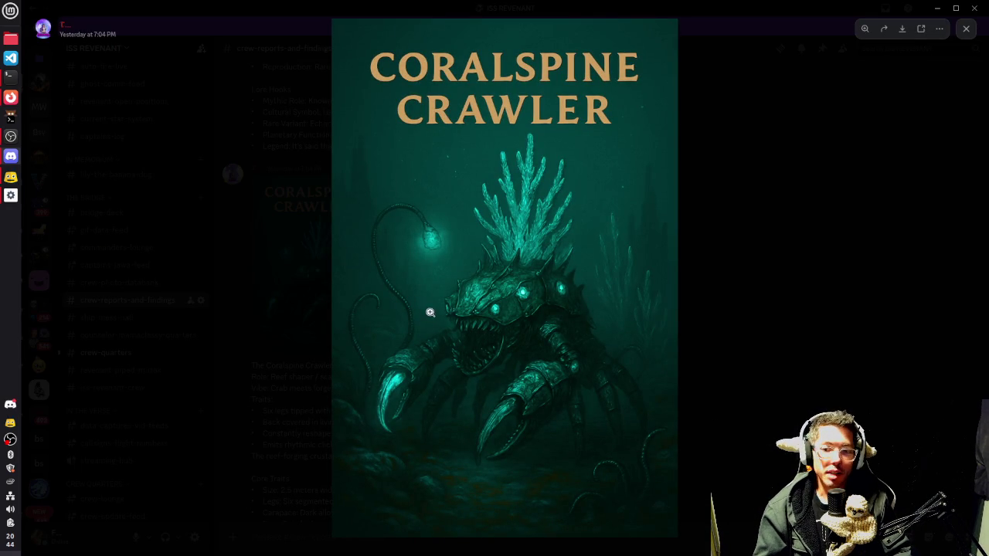
{"action": "left_click", "coordinate": [791, 326]}
{"action": "scroll", "coordinate": [402, 369], "scroll_direction": "down", "scroll_amount": 5}
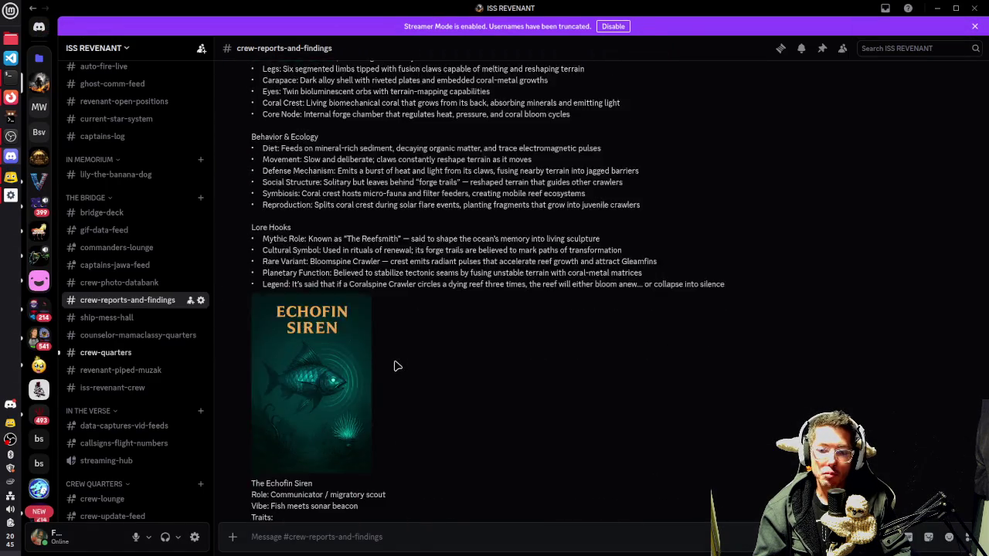
{"action": "scroll", "coordinate": [396, 366], "scroll_direction": "down", "scroll_amount": 3}
{"action": "left_click", "coordinate": [311, 195]}
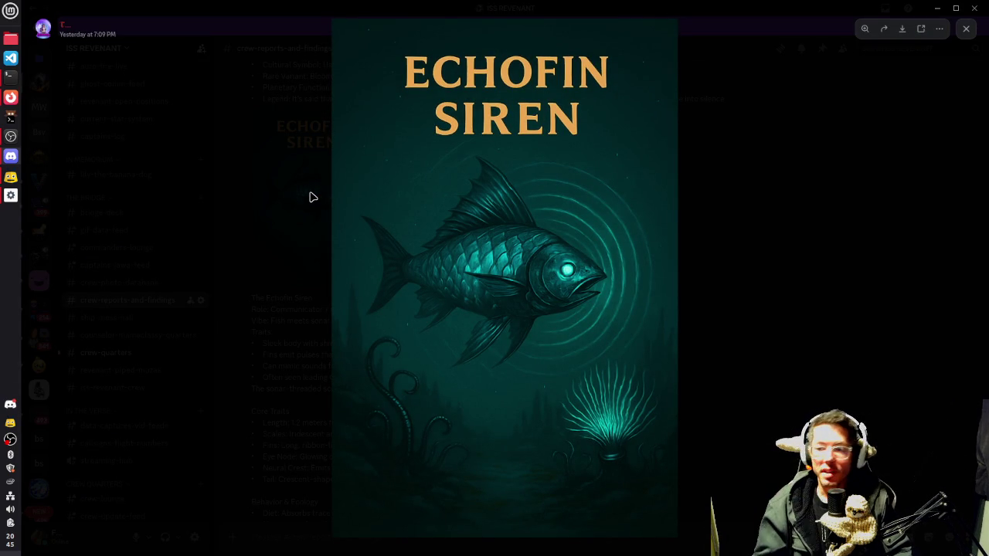
{"action": "left_click", "coordinate": [311, 194]}
{"action": "scroll", "coordinate": [599, 267], "scroll_direction": "down", "scroll_amount": 7}
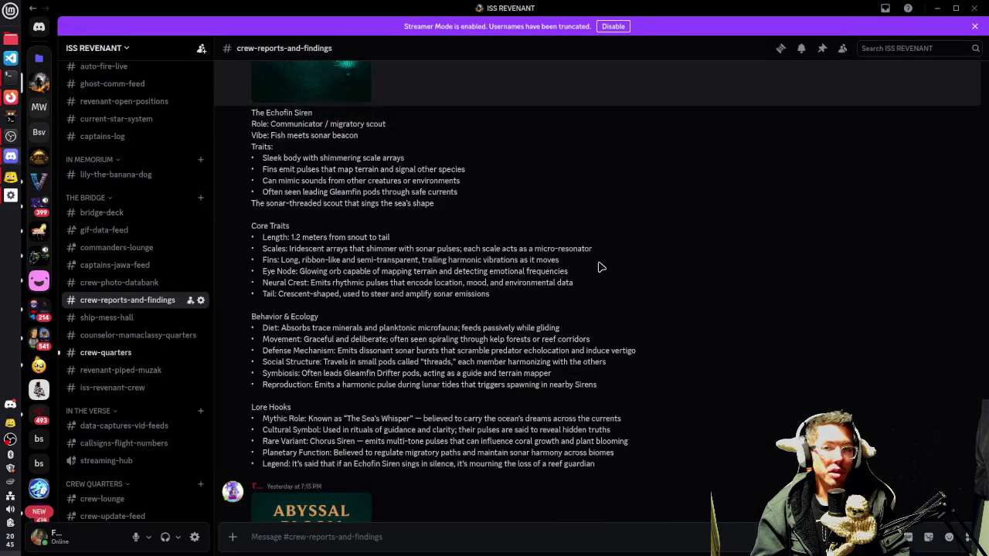
{"action": "left_click", "coordinate": [306, 280]}
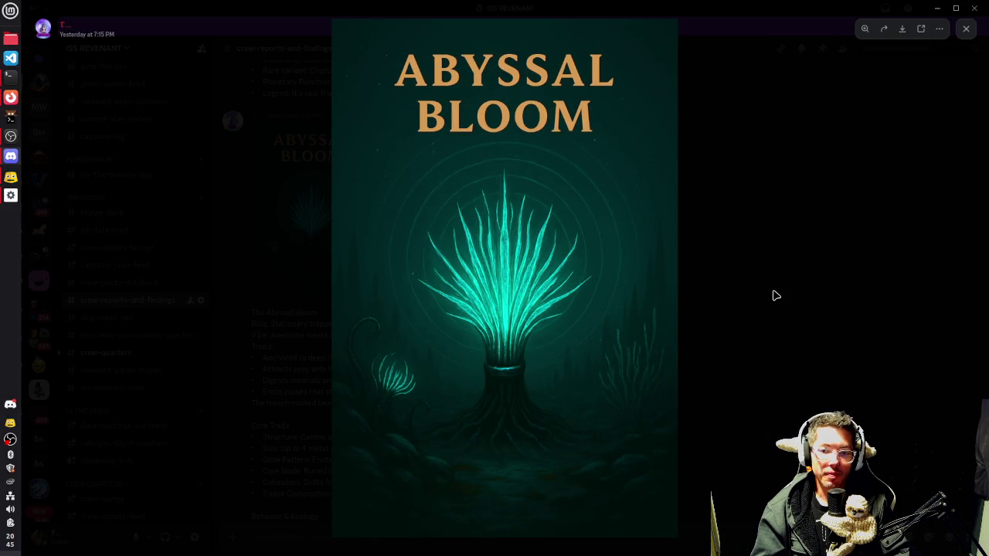
{"action": "key", "text": "Escape"}
{"action": "scroll", "coordinate": [426, 327], "scroll_direction": "down", "scroll_amount": 8}
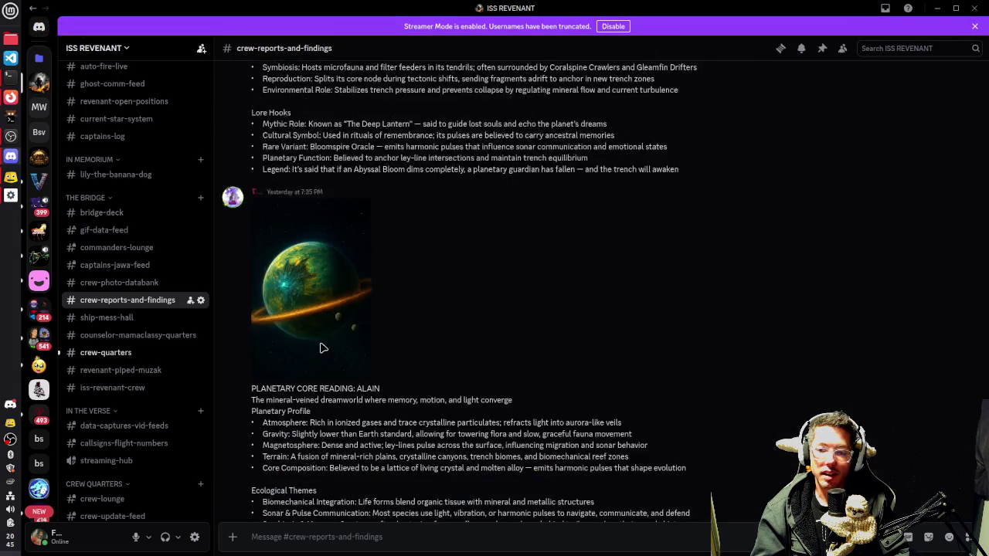
{"action": "left_click", "coordinate": [330, 301]}
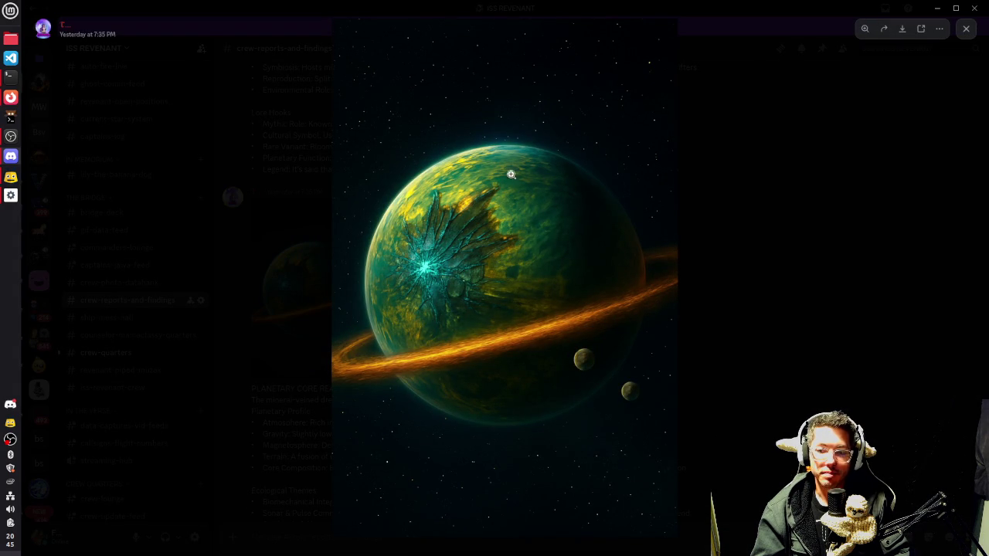
{"action": "left_click", "coordinate": [786, 283]}
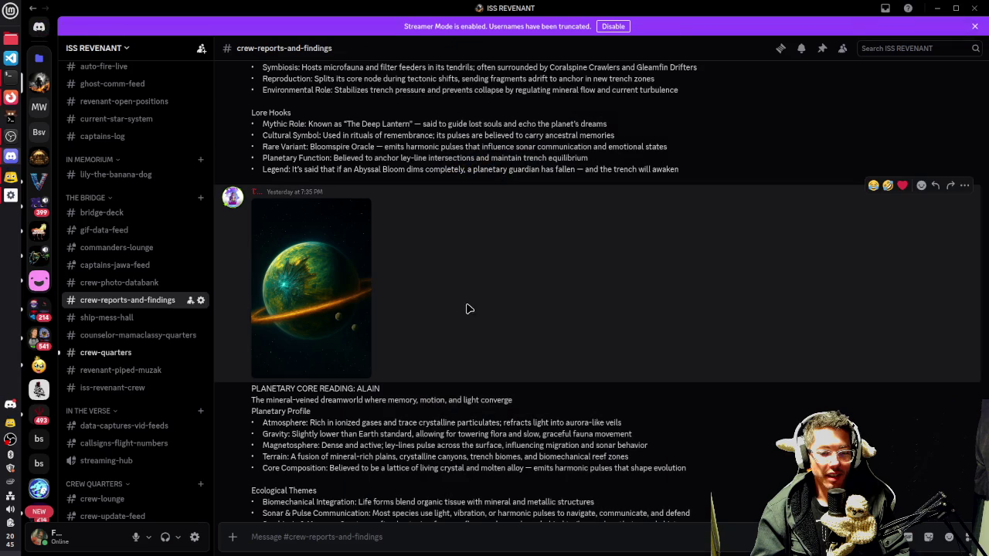
{"action": "scroll", "coordinate": [522, 310], "scroll_direction": "down", "scroll_amount": 2}
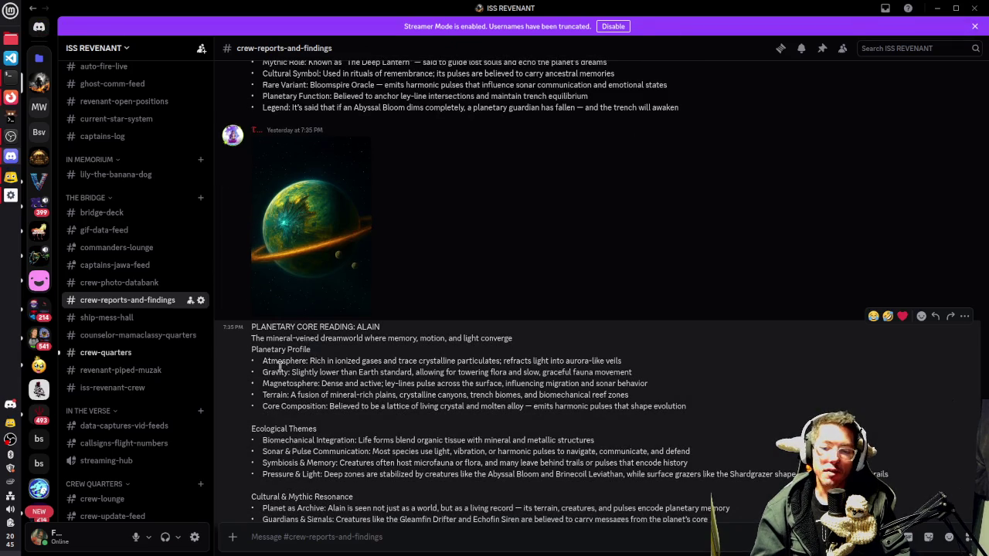
{"action": "left_click_drag", "start_coordinate": [264, 386], "coordinate": [459, 395]}
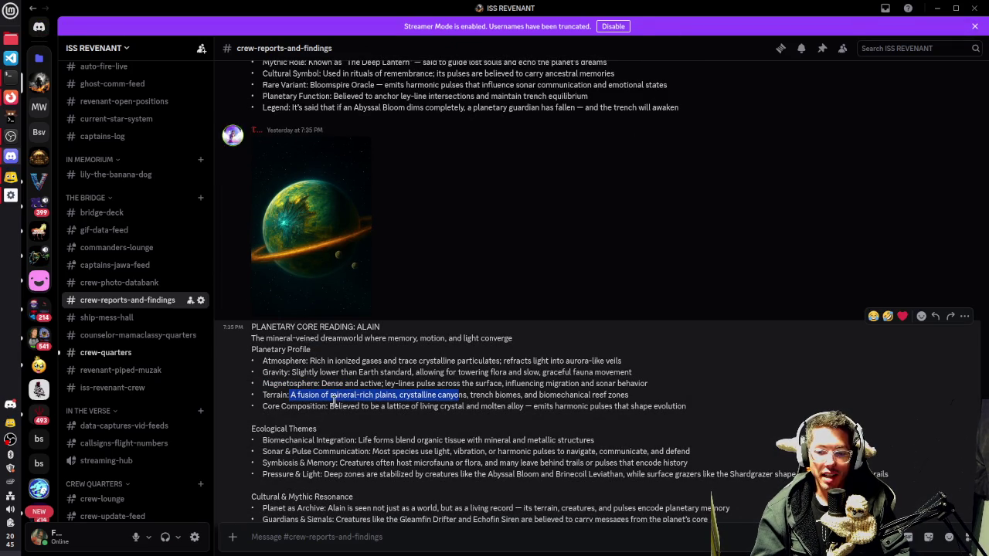
{"action": "left_click_drag", "start_coordinate": [389, 410], "coordinate": [529, 410]}
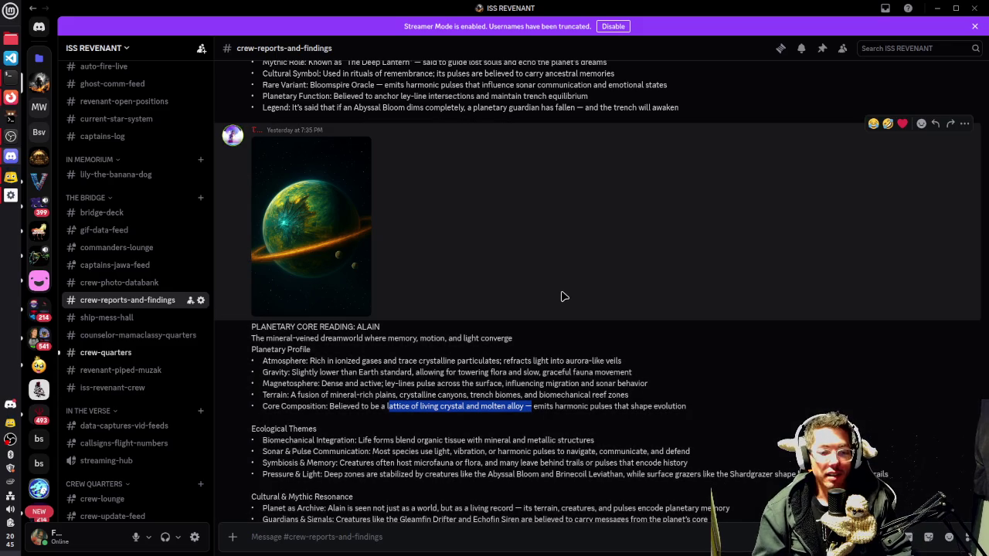
{"action": "scroll", "coordinate": [563, 349], "scroll_direction": "down", "scroll_amount": 3}
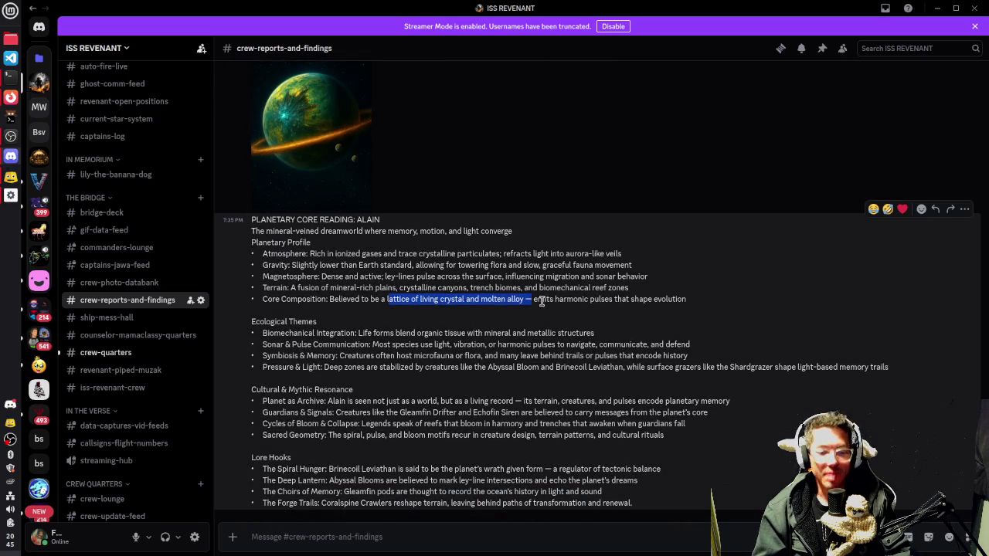
{"action": "scroll", "coordinate": [457, 340], "scroll_direction": "up", "scroll_amount": 3}
{"action": "left_click", "coordinate": [457, 296]}
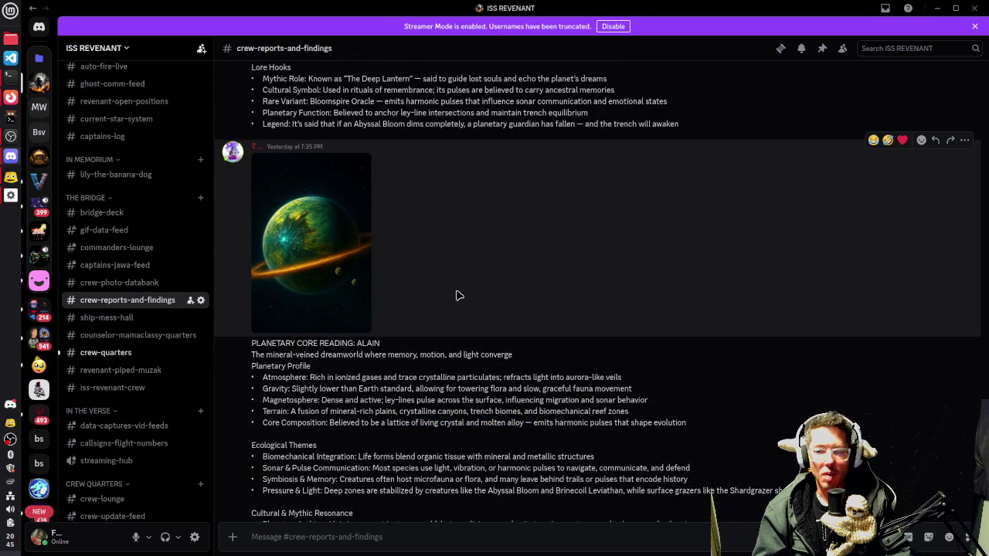
- Open crew-quarters and view the enlarged Mystic office space image
{"action": "left_click", "coordinate": [109, 353]}
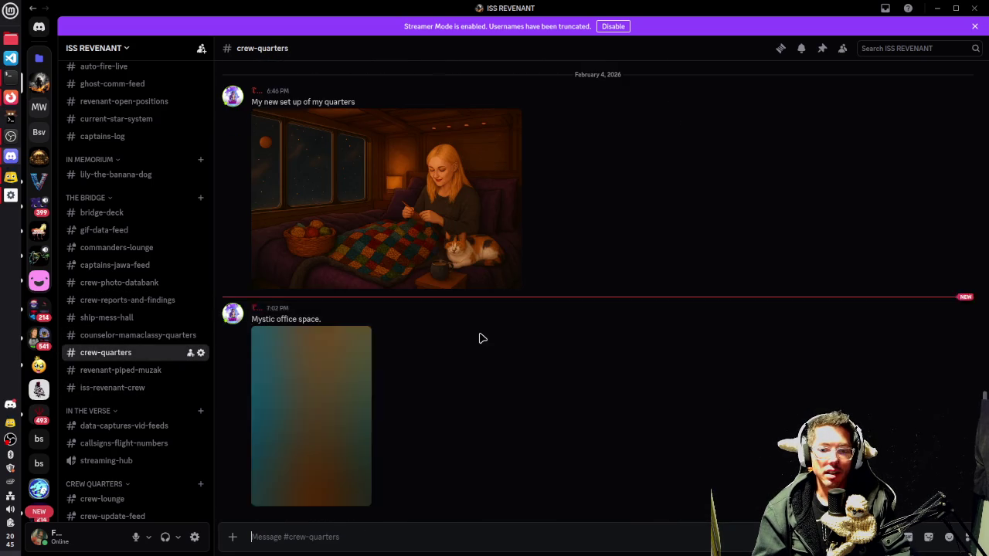
{"action": "left_click", "coordinate": [298, 404]}
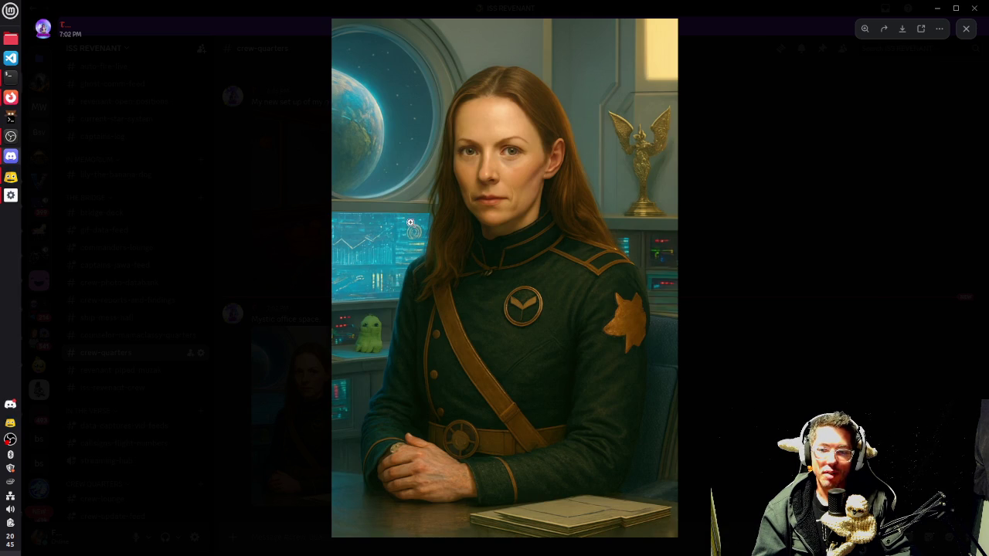
{"action": "left_click", "coordinate": [794, 305]}
{"action": "scroll", "coordinate": [541, 347], "scroll_direction": "up", "scroll_amount": 1}
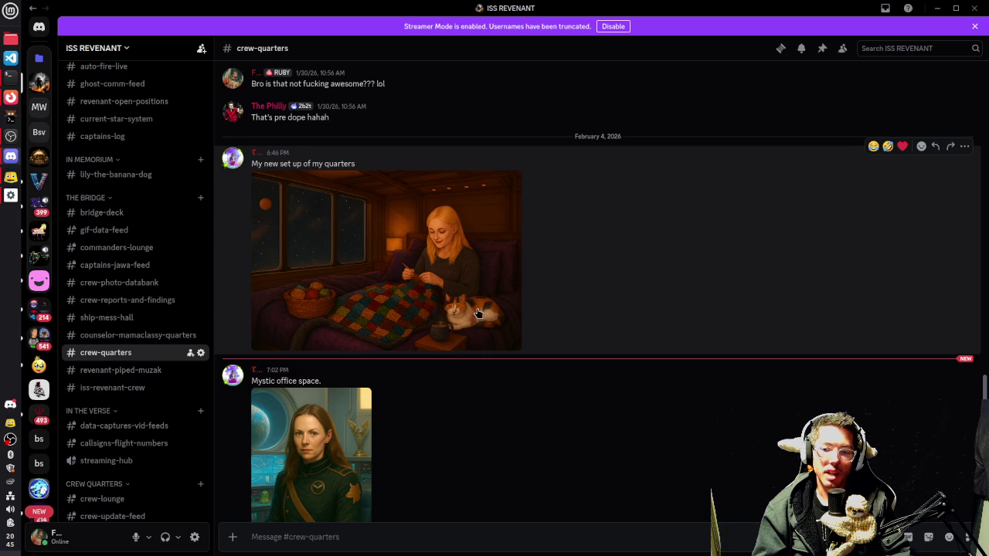
{"action": "scroll", "coordinate": [324, 313], "scroll_direction": "up", "scroll_amount": 5}
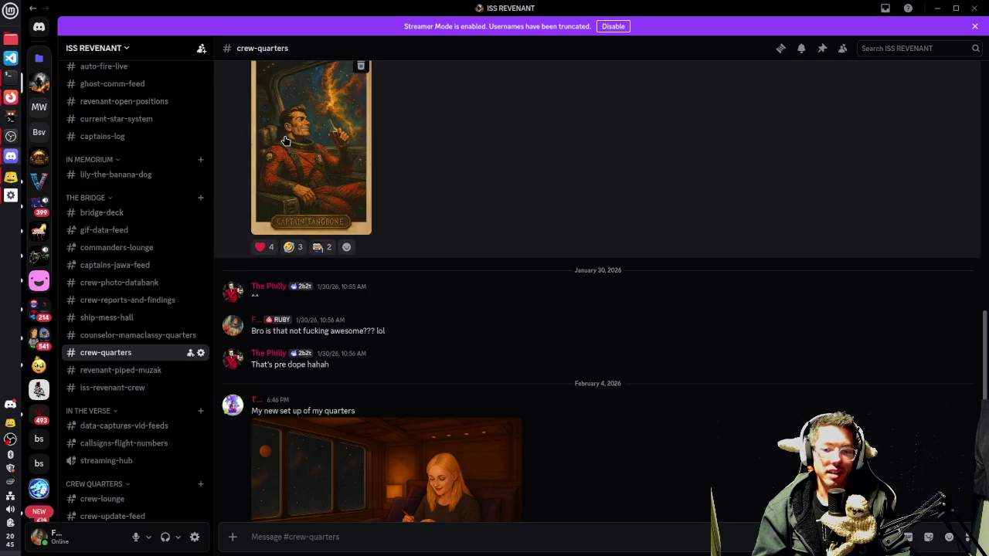
- View the Captain Fangbone poster, then open the current-star-system channel
{"action": "left_click", "coordinate": [286, 224]}
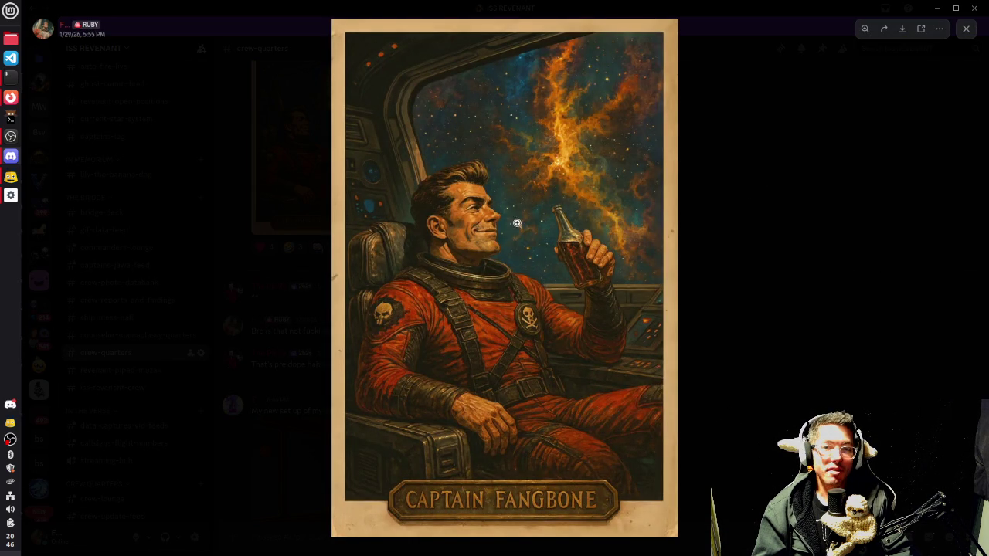
{"action": "left_click", "coordinate": [799, 332]}
{"action": "scroll", "coordinate": [442, 214], "scroll_direction": "up", "scroll_amount": 8}
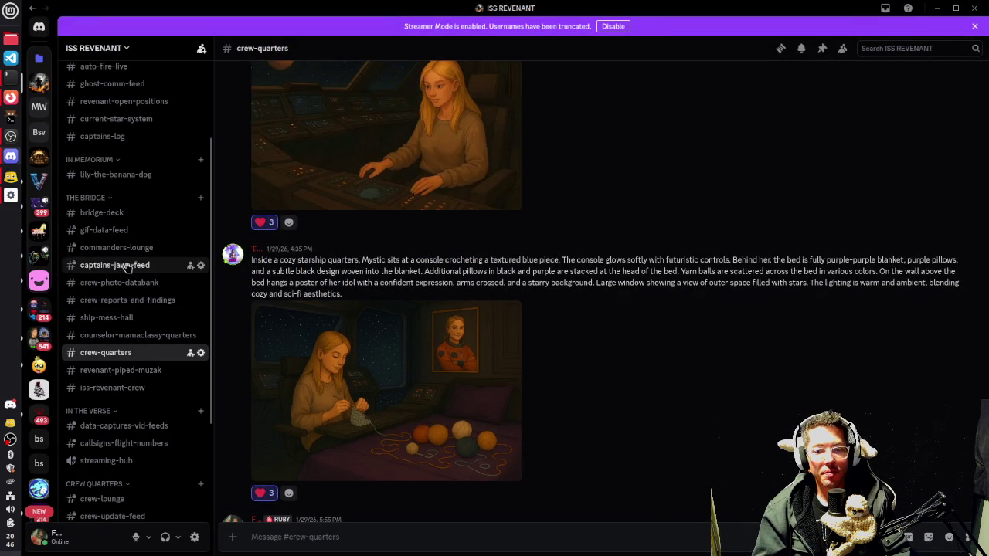
{"action": "scroll", "coordinate": [133, 245], "scroll_direction": "up", "scroll_amount": 1}
{"action": "scroll", "coordinate": [133, 245], "scroll_direction": "up", "scroll_amount": 3}
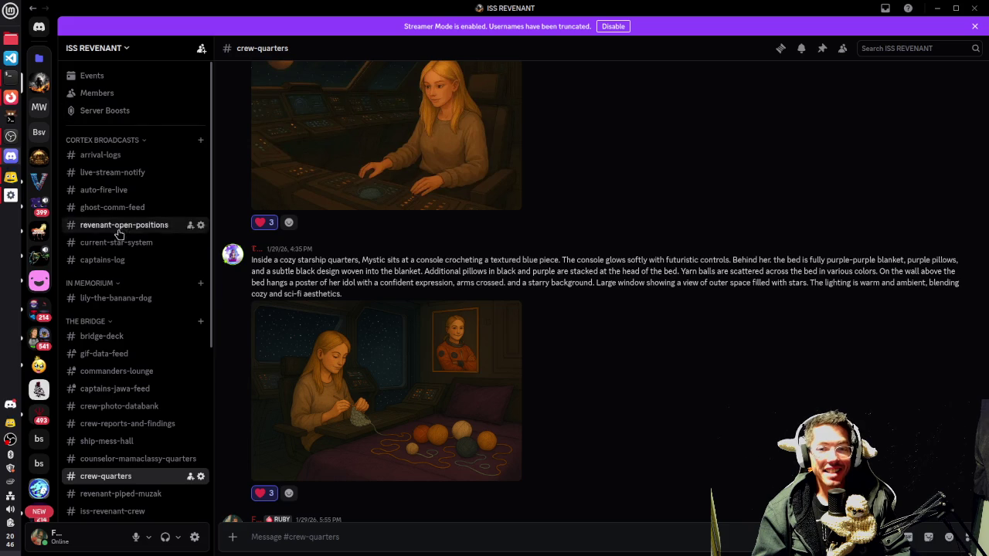
{"action": "left_click", "coordinate": [116, 244]}
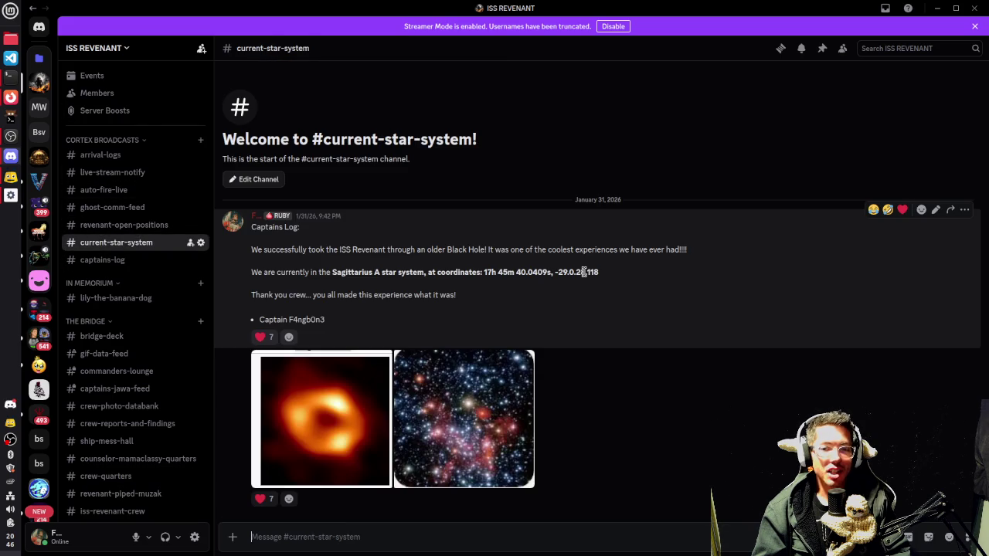
{"action": "left_click_drag", "start_coordinate": [328, 255], "coordinate": [555, 249]}
{"action": "left_click_drag", "start_coordinate": [360, 272], "coordinate": [395, 274]}
{"action": "left_click_drag", "start_coordinate": [480, 272], "coordinate": [602, 278]}
{"action": "left_click", "coordinate": [435, 327]}
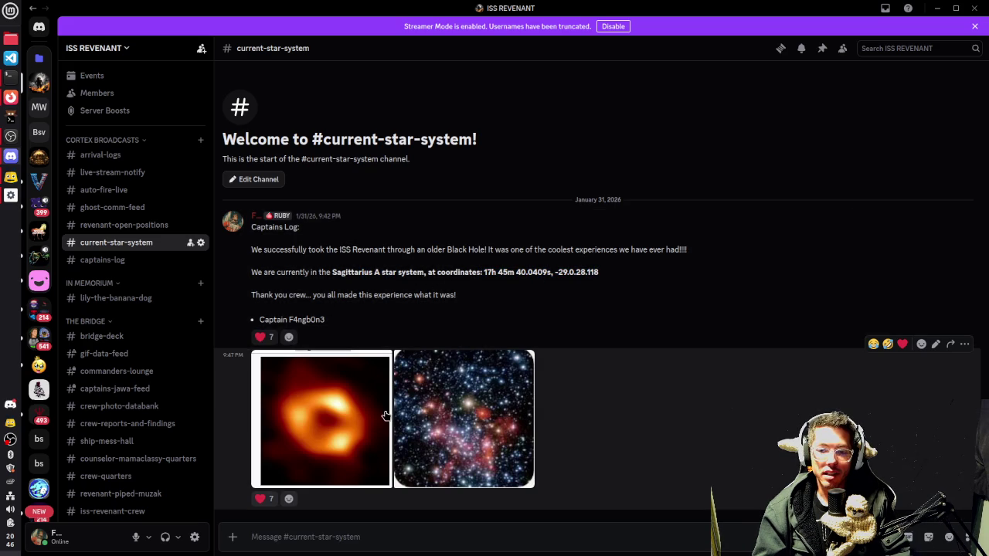
{"action": "left_click", "coordinate": [316, 416]}
{"action": "left_click", "coordinate": [685, 287]}
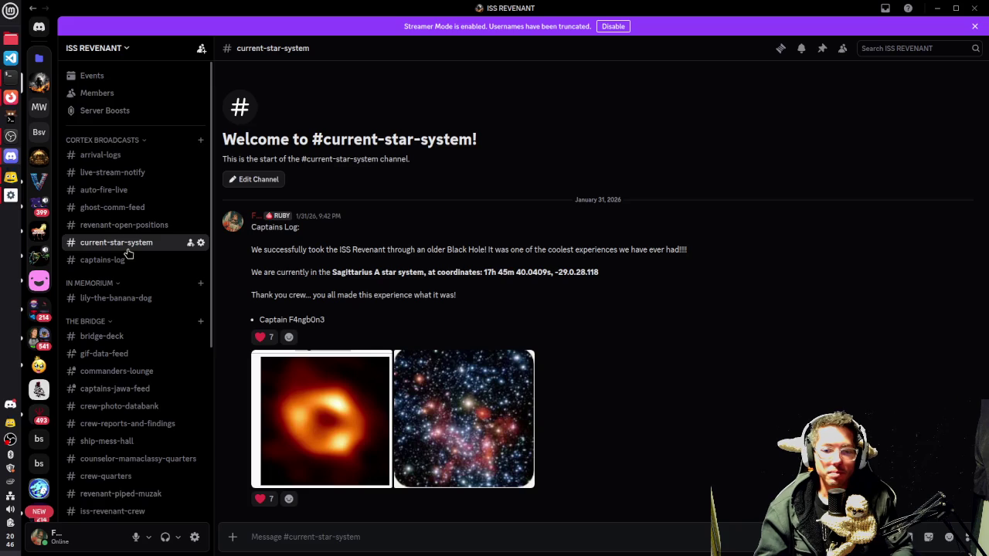
{"action": "scroll", "coordinate": [129, 237], "scroll_direction": "down", "scroll_amount": 3}
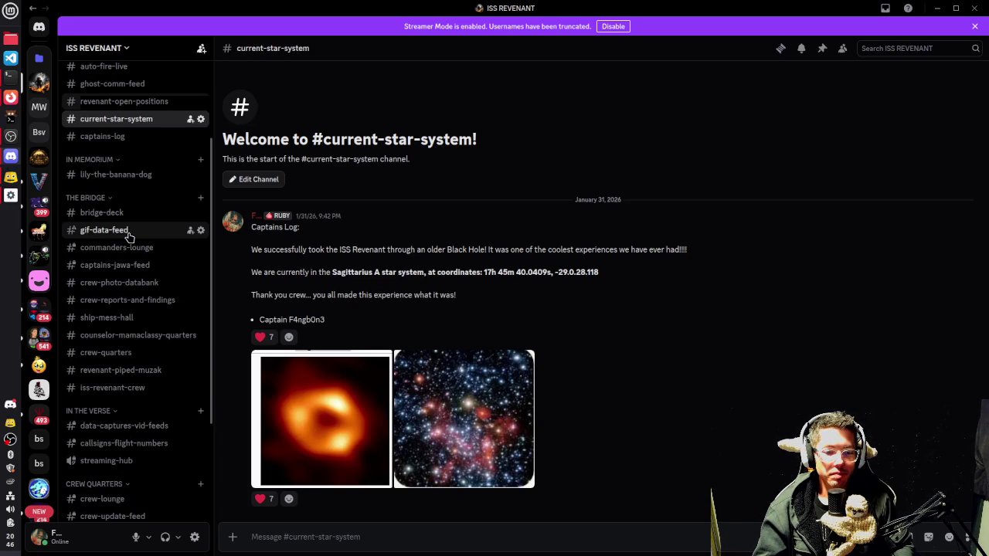
{"action": "scroll", "coordinate": [129, 237], "scroll_direction": "down", "scroll_amount": 4}
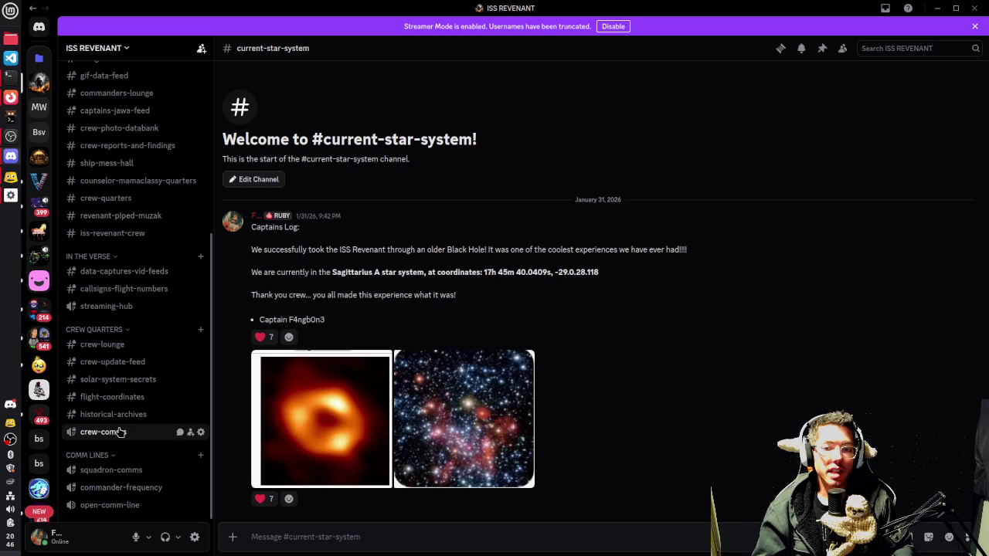
- Open crew-quarters and view the Mystic office space image full size twice
{"action": "left_click", "coordinate": [118, 199]}
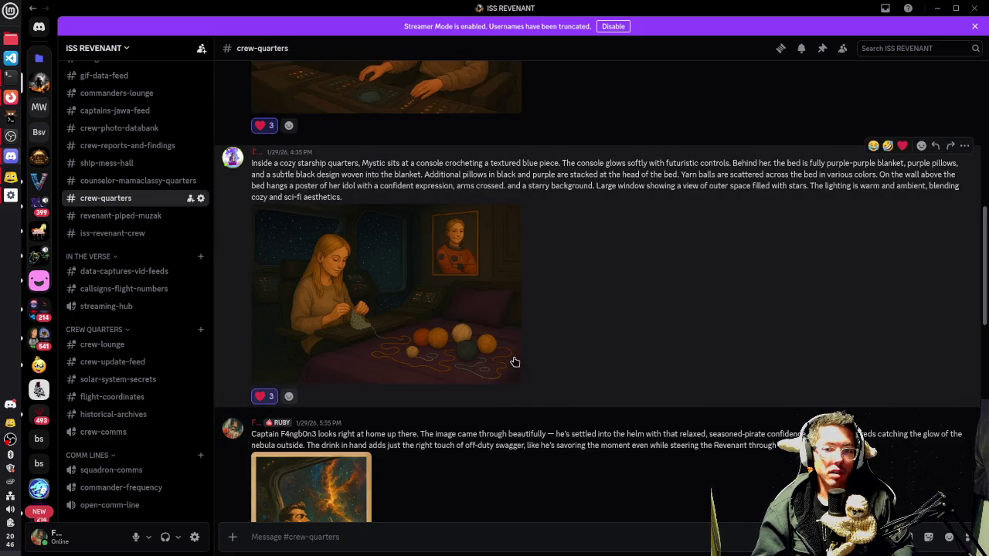
{"action": "scroll", "coordinate": [517, 371], "scroll_direction": "down", "scroll_amount": 10}
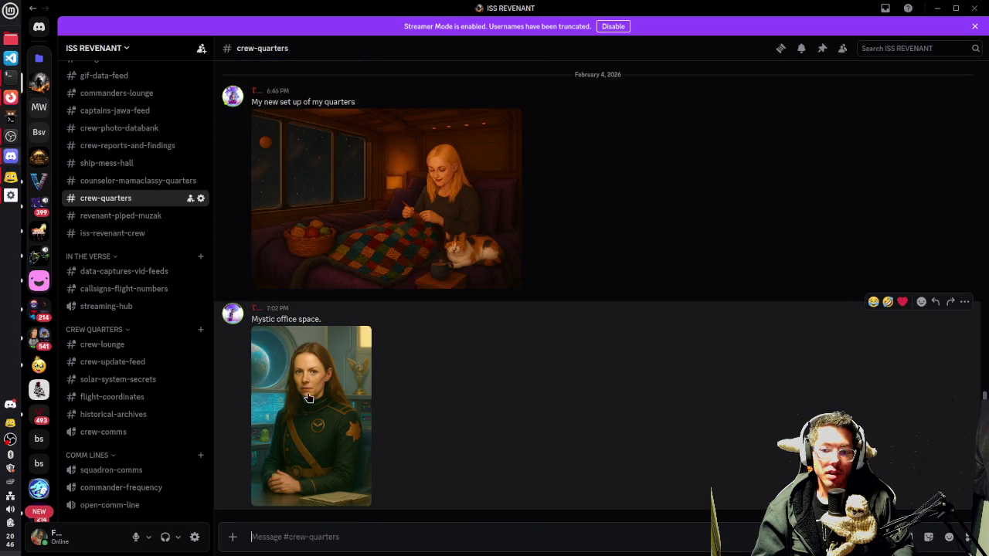
{"action": "left_click", "coordinate": [308, 398]}
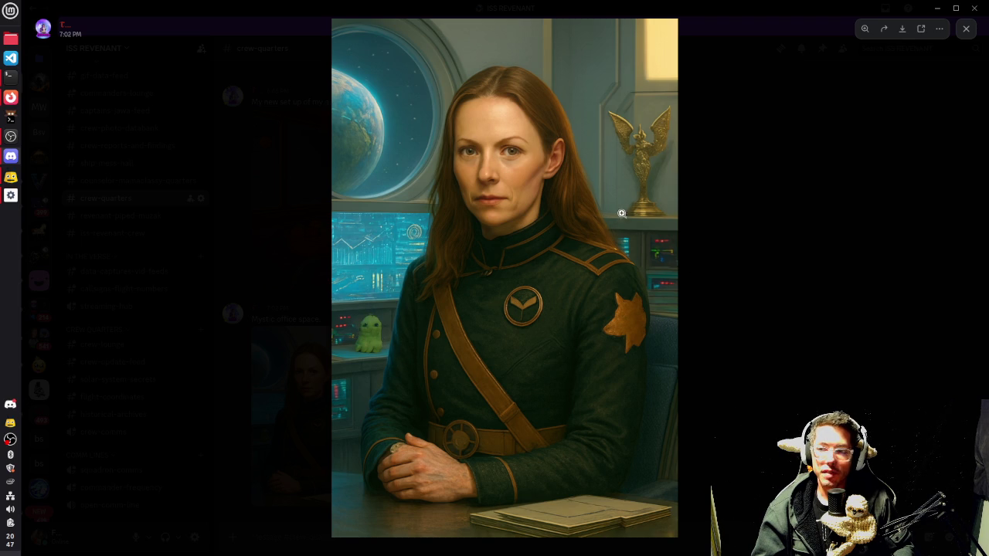
{"action": "left_click", "coordinate": [756, 300]}
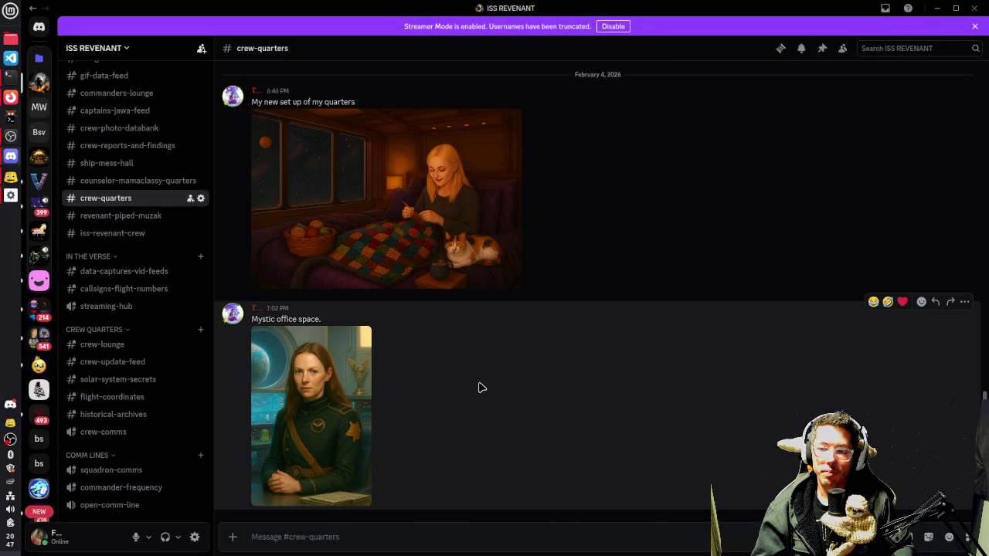
{"action": "scroll", "coordinate": [122, 301], "scroll_direction": "up", "scroll_amount": 5}
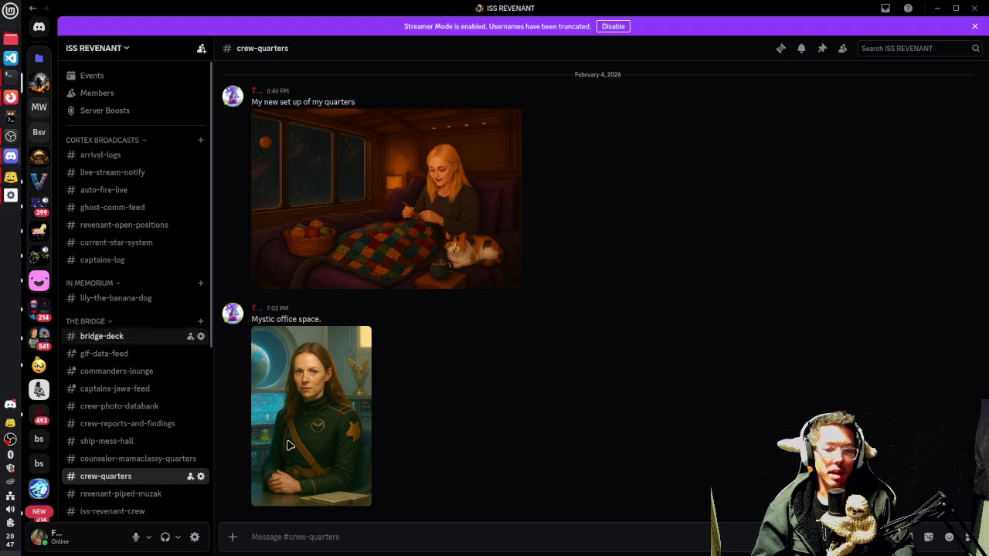
{"action": "left_click", "coordinate": [343, 436]}
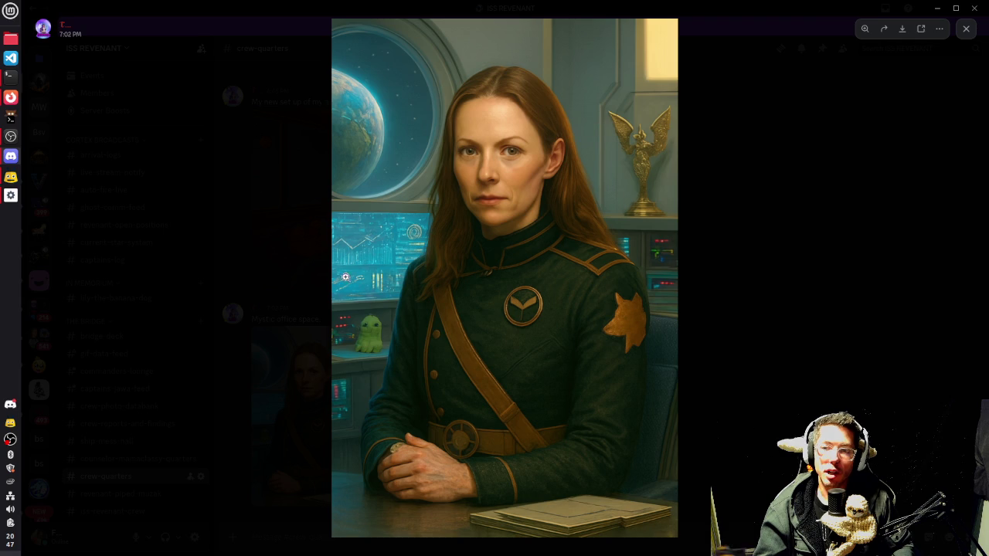
{"action": "key", "text": "Escape"}
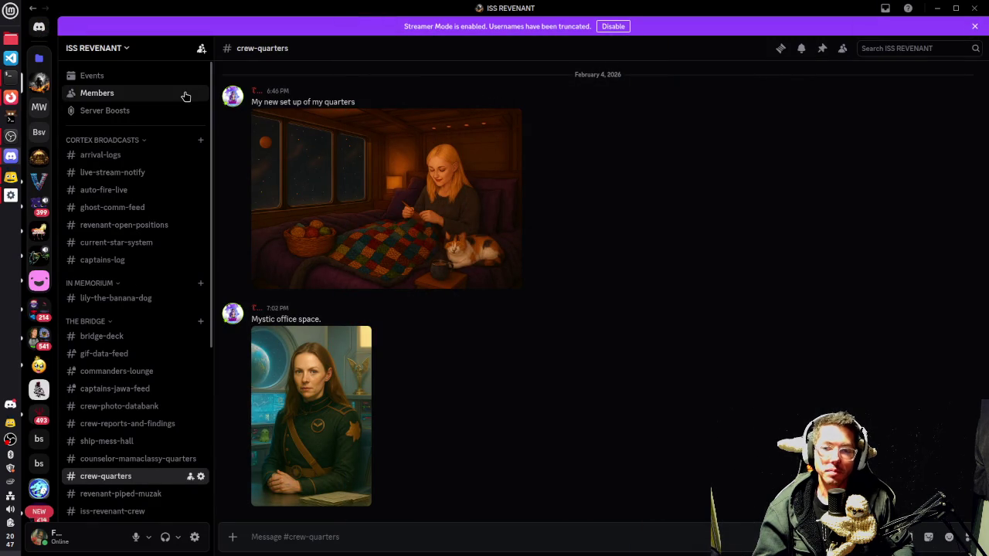
- Minimize Discord, skip the YouTube ad so FLIGHT plays, and minimize Firefox back to Godot
{"action": "left_click", "coordinate": [938, 8]}
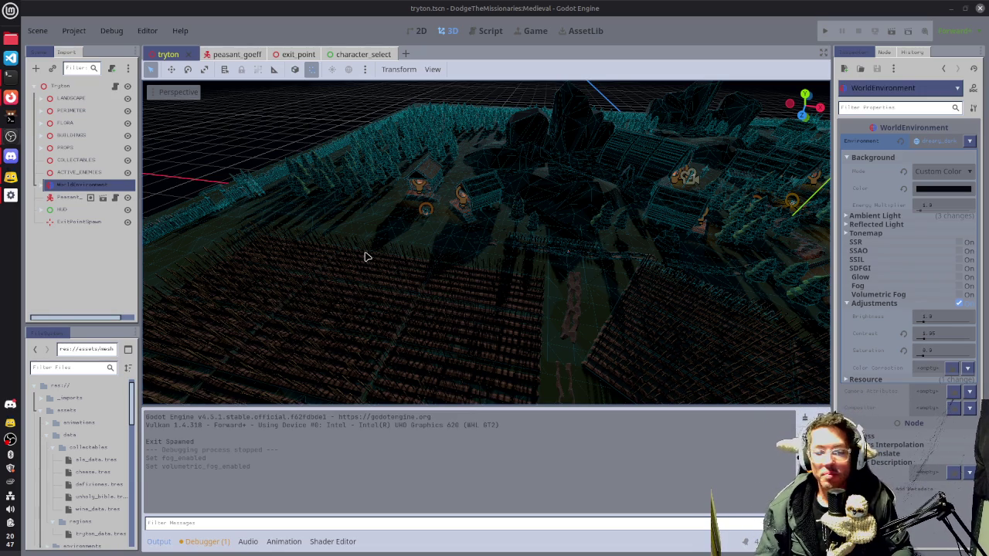
{"action": "scroll", "coordinate": [371, 211], "scroll_direction": "up", "scroll_amount": 3}
{"action": "scroll", "coordinate": [541, 221], "scroll_direction": "down", "scroll_amount": 2}
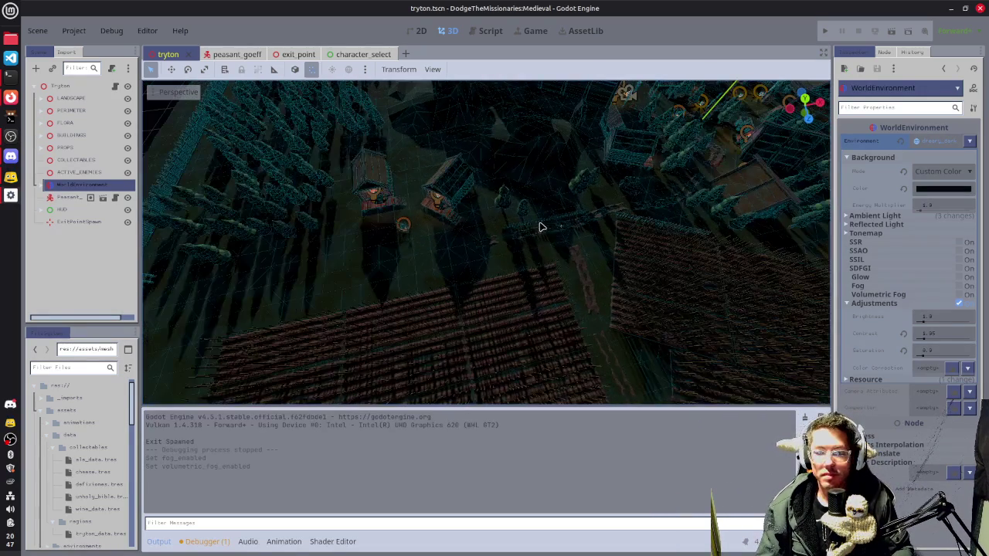
{"action": "left_click", "coordinate": [11, 97]}
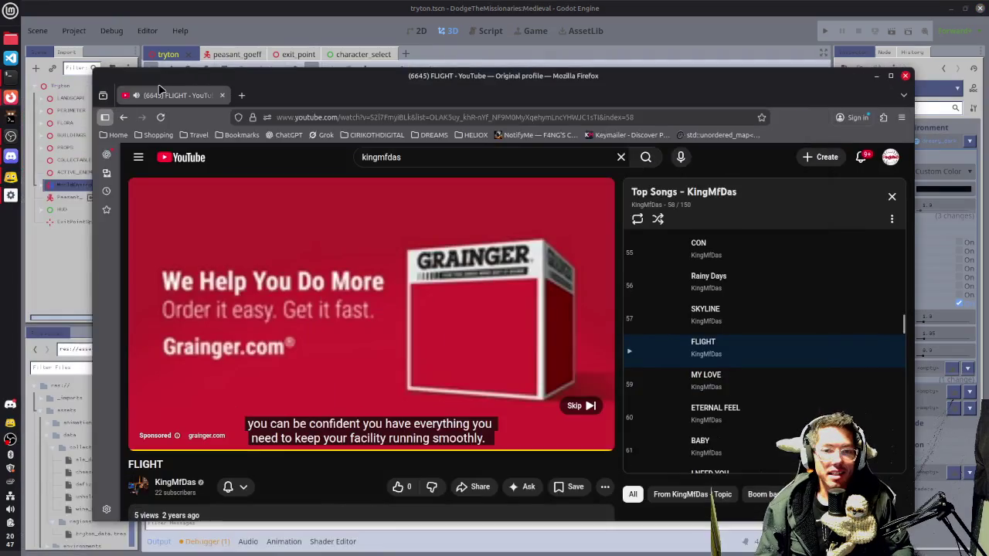
{"action": "left_click", "coordinate": [589, 405]}
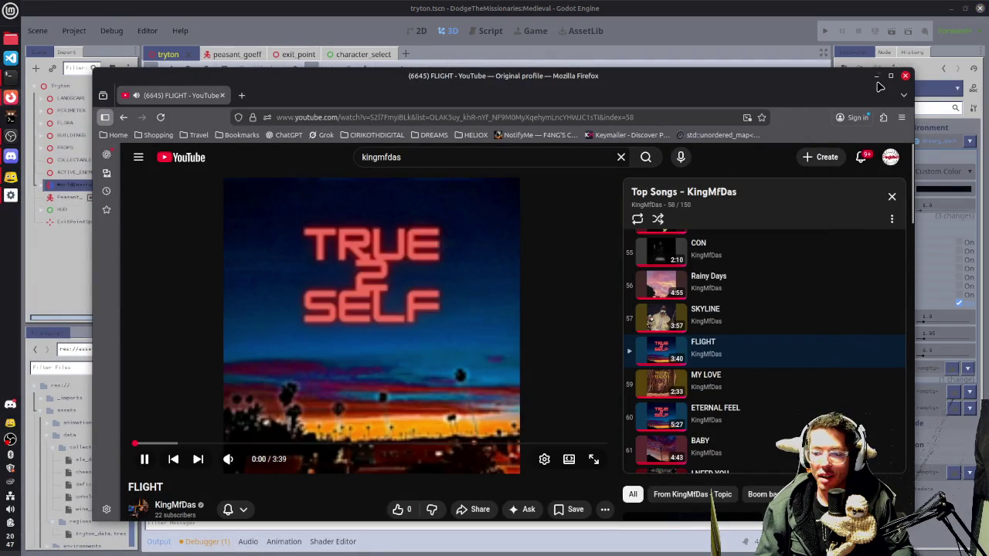
{"action": "left_click", "coordinate": [878, 80]}
{"action": "scroll", "coordinate": [486, 225], "scroll_direction": "up", "scroll_amount": 4}
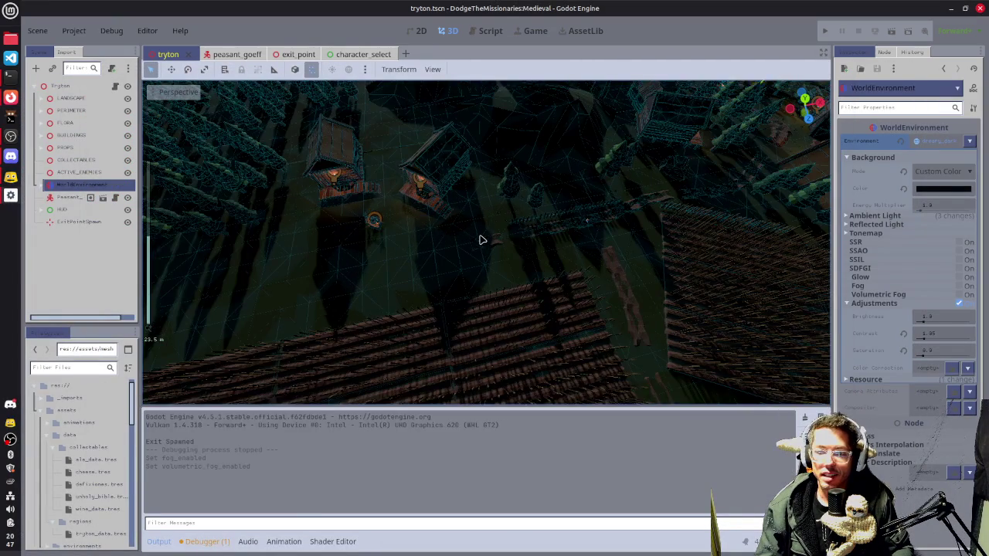
- Duplicate MudRoad_Straight57 twice, sliding each copy along the X axis of the road
{"action": "left_click", "coordinate": [498, 247]}
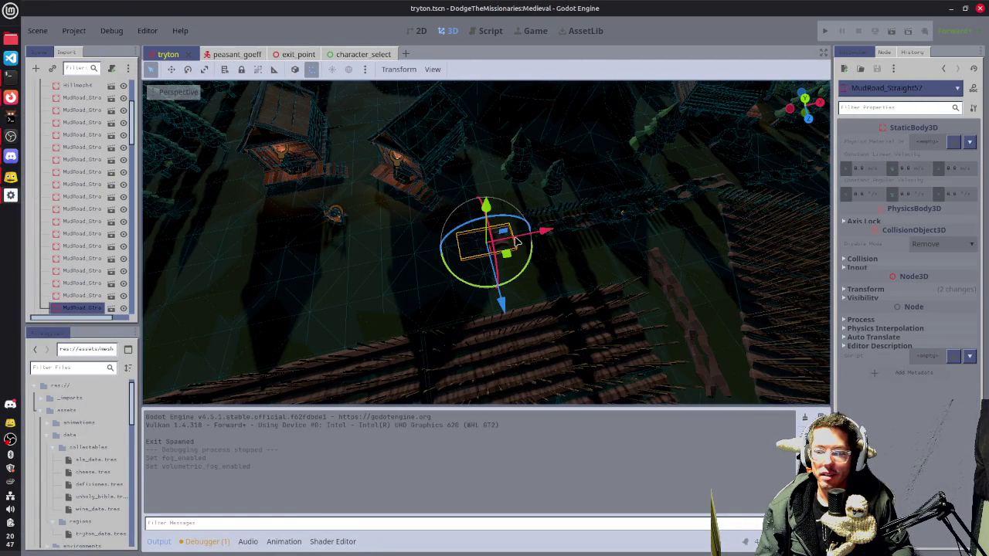
{"action": "key", "text": "ctrl+d"}
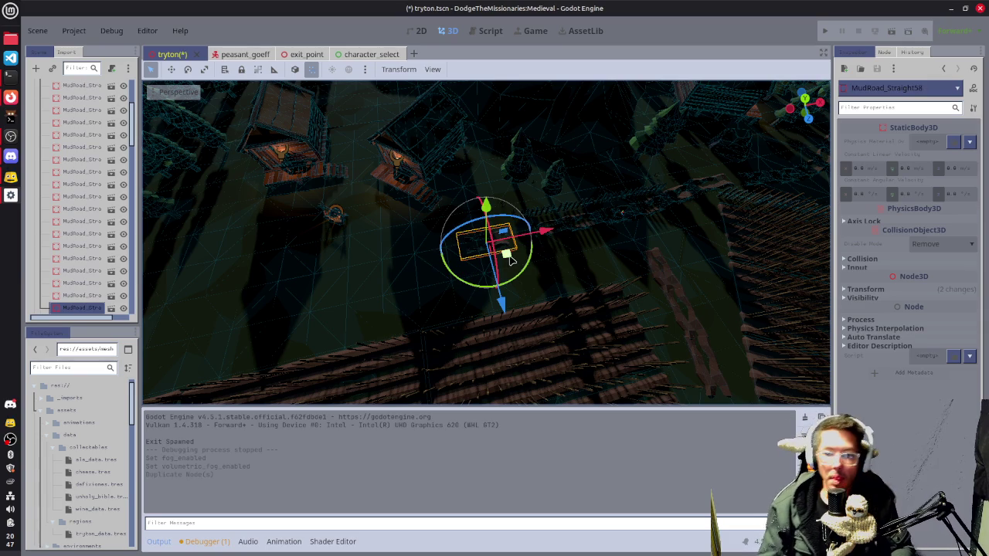
{"action": "mouse_move", "coordinate": [507, 260]}
{"action": "left_mouse_down"}
{"action": "mouse_move", "coordinate": [465, 265]}
{"action": "mouse_move", "coordinate": [513, 259]}
{"action": "left_mouse_up"}
{"action": "scroll", "coordinate": [479, 259], "scroll_direction": "up", "scroll_amount": 5}
{"action": "key", "text": "ctrl+d"}
{"action": "mouse_move", "coordinate": [546, 231]}
{"action": "left_mouse_down"}
{"action": "mouse_move", "coordinate": [375, 261]}
{"action": "mouse_move", "coordinate": [399, 248]}
{"action": "left_mouse_up"}
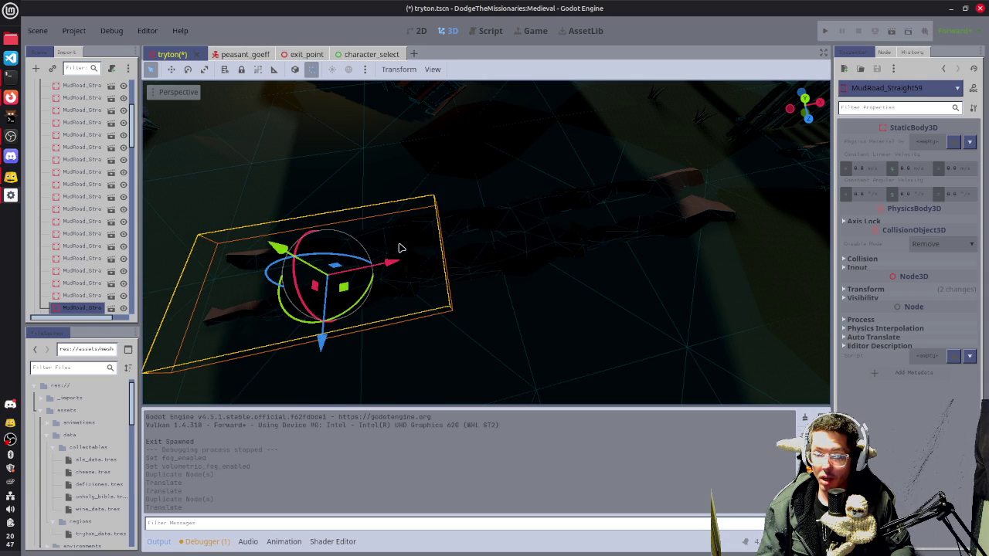
{"action": "scroll", "coordinate": [354, 310], "scroll_direction": "down", "scroll_amount": 3}
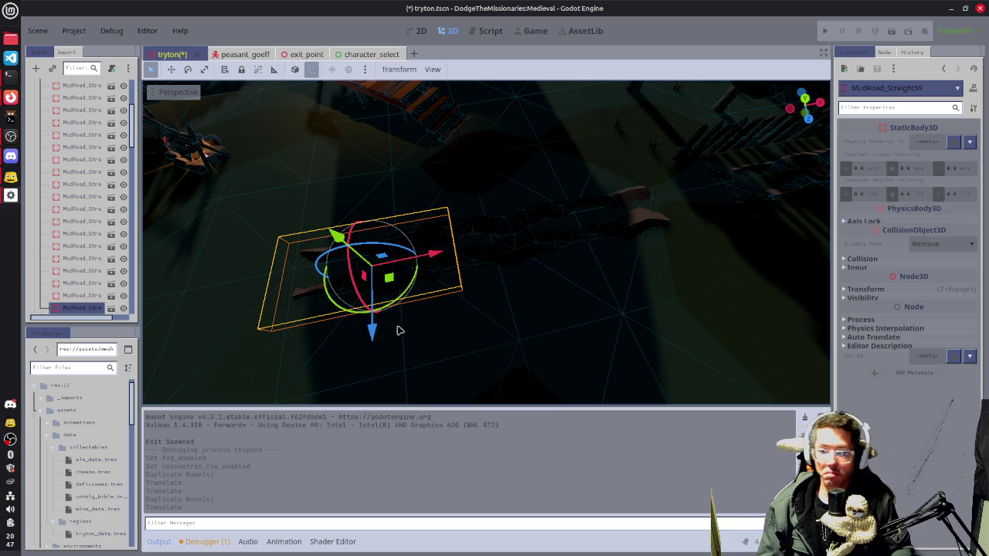
- Rotate a road piece to follow the road, then duplicate it and slide the copy left
{"action": "mouse_move", "coordinate": [391, 309]}
{"action": "left_mouse_down"}
{"action": "mouse_move", "coordinate": [386, 317]}
{"action": "mouse_move", "coordinate": [625, 255]}
{"action": "mouse_move", "coordinate": [564, 290]}
{"action": "left_mouse_up"}
{"action": "scroll", "coordinate": [410, 297], "scroll_direction": "up", "scroll_amount": 2}
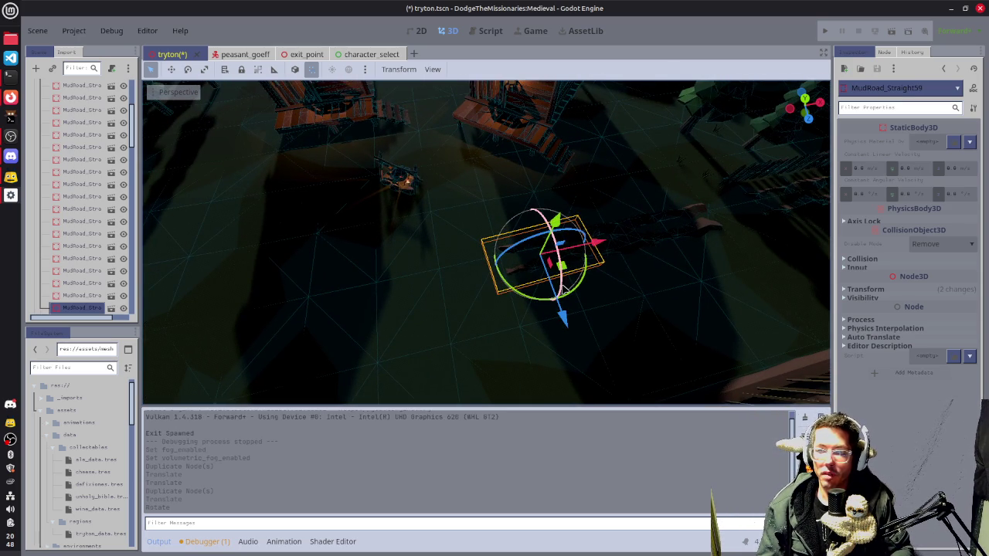
{"action": "key", "text": "ctrl+d"}
{"action": "mouse_move", "coordinate": [601, 241]}
{"action": "left_mouse_down"}
{"action": "mouse_move", "coordinate": [495, 268]}
{"action": "mouse_move", "coordinate": [536, 271]}
{"action": "left_mouse_up"}
{"action": "left_click", "coordinate": [531, 270]}
- Save the tryton scene, then pick the SmallFence_A13 fence
{"action": "mouse_move", "coordinate": [525, 269]}
{"action": "left_mouse_down"}
{"action": "mouse_move", "coordinate": [677, 243]}
{"action": "mouse_move", "coordinate": [587, 232]}
{"action": "left_mouse_up"}
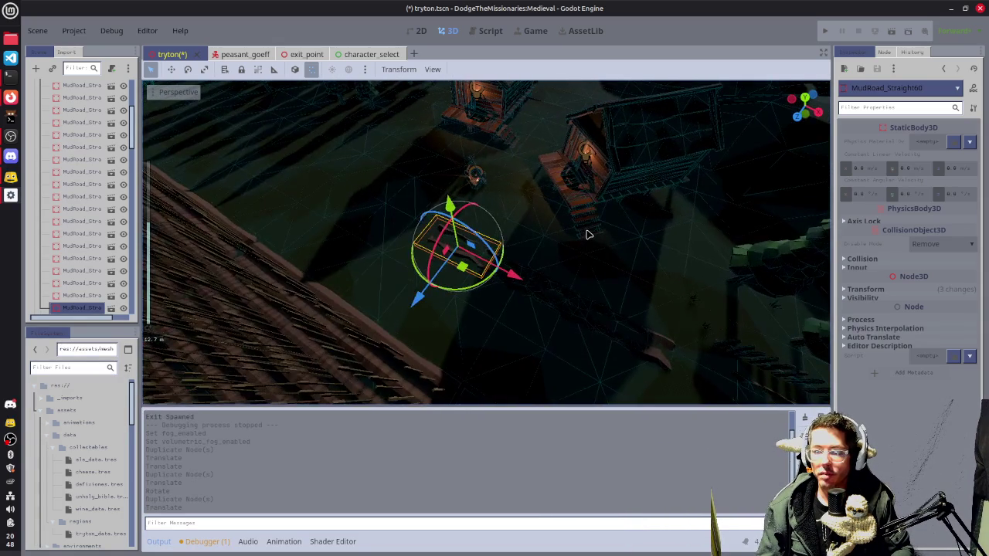
{"action": "key", "text": "ctrl+s"}
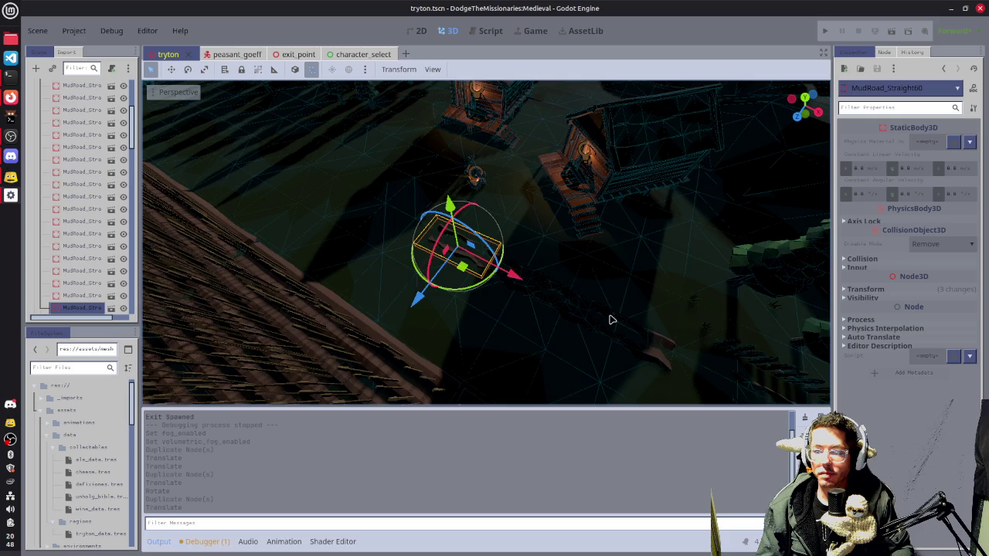
{"action": "left_click_drag", "start_coordinate": [611, 320], "coordinate": [433, 212]}
{"action": "left_click", "coordinate": [565, 259]}
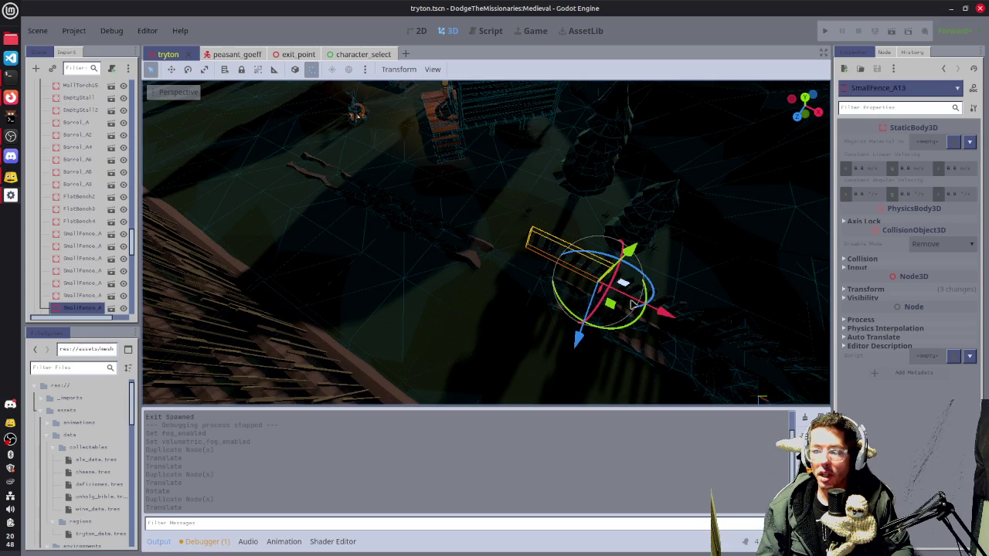
- Frame SmallFence_A13 and try adding nearby fences and the ground mesh to the selection
{"action": "left_click_drag", "start_coordinate": [641, 307], "coordinate": [604, 354]}
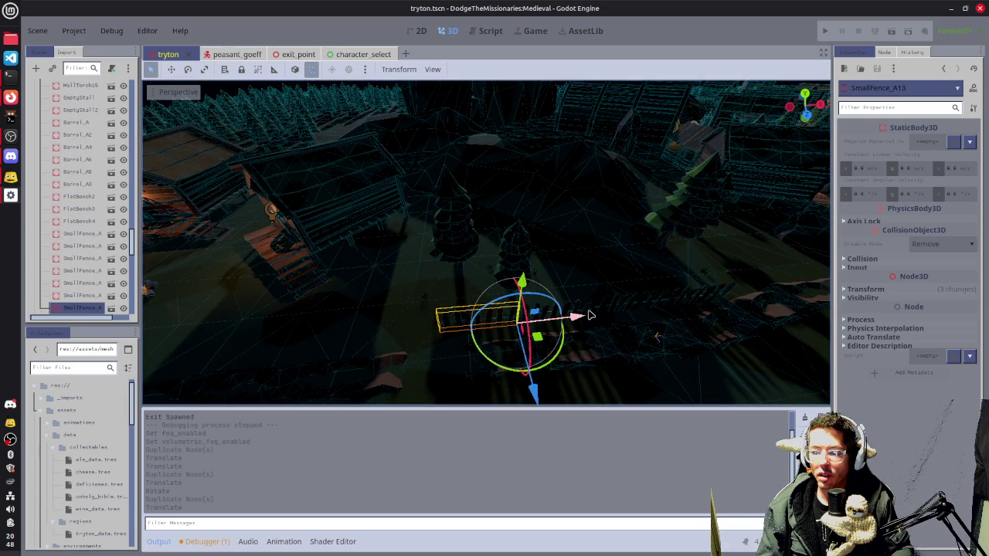
{"action": "scroll", "coordinate": [575, 321], "scroll_direction": "up", "scroll_amount": 3}
{"action": "key", "text": "f"}
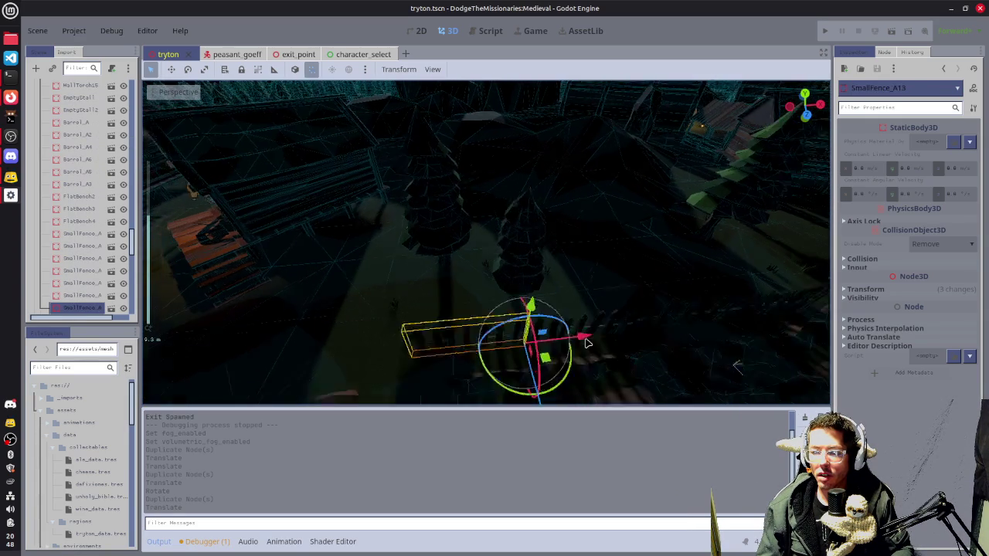
{"action": "left_click", "coordinate": [561, 227], "text": "shift"}
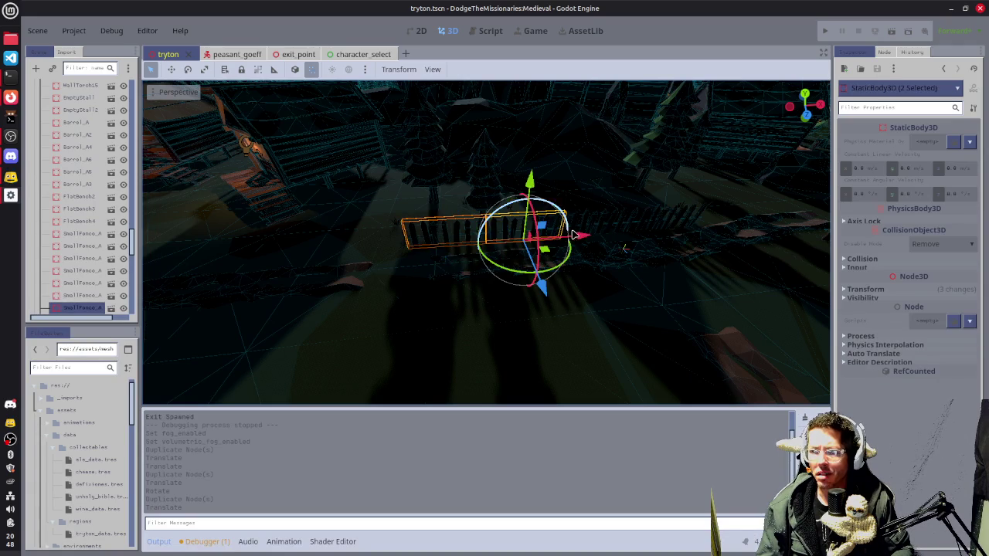
{"action": "left_click", "coordinate": [587, 226], "text": "shift"}
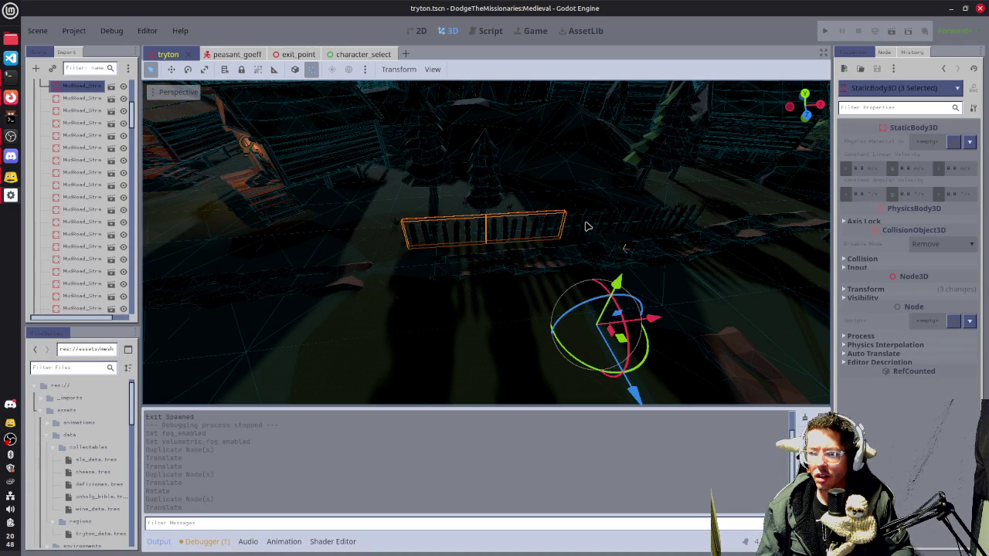
{"action": "left_click", "coordinate": [439, 338], "text": "shift"}
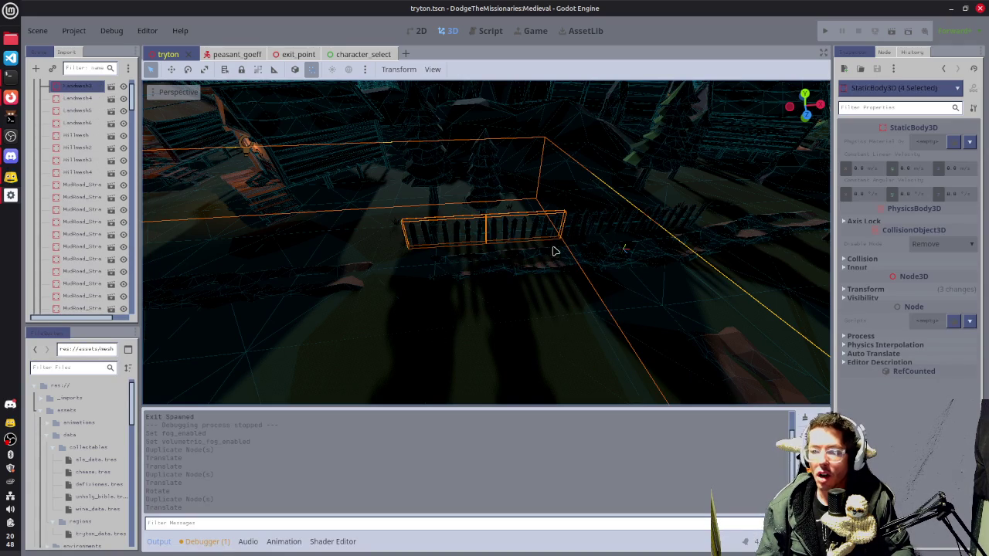
{"action": "left_click", "coordinate": [501, 328], "text": "shift"}
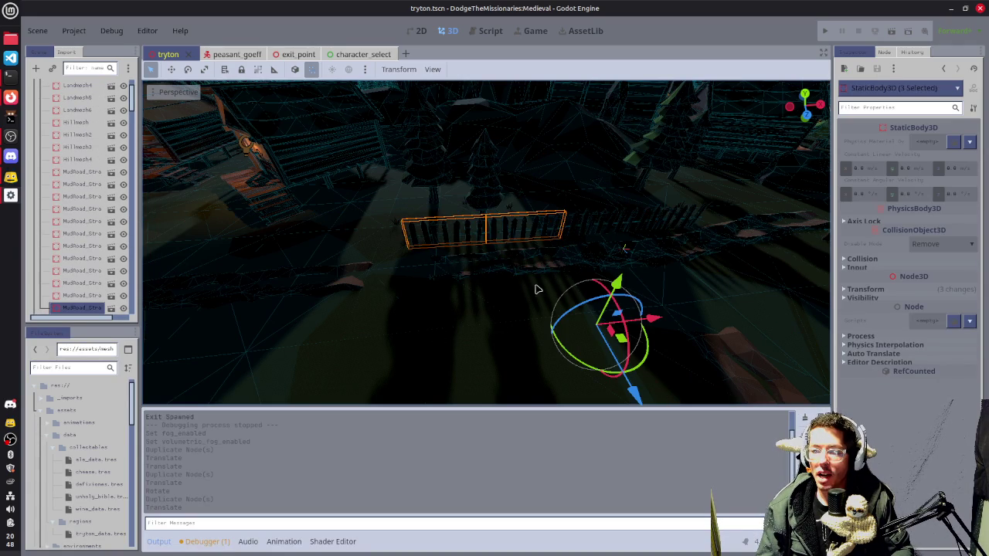
{"action": "left_click", "coordinate": [592, 203]}
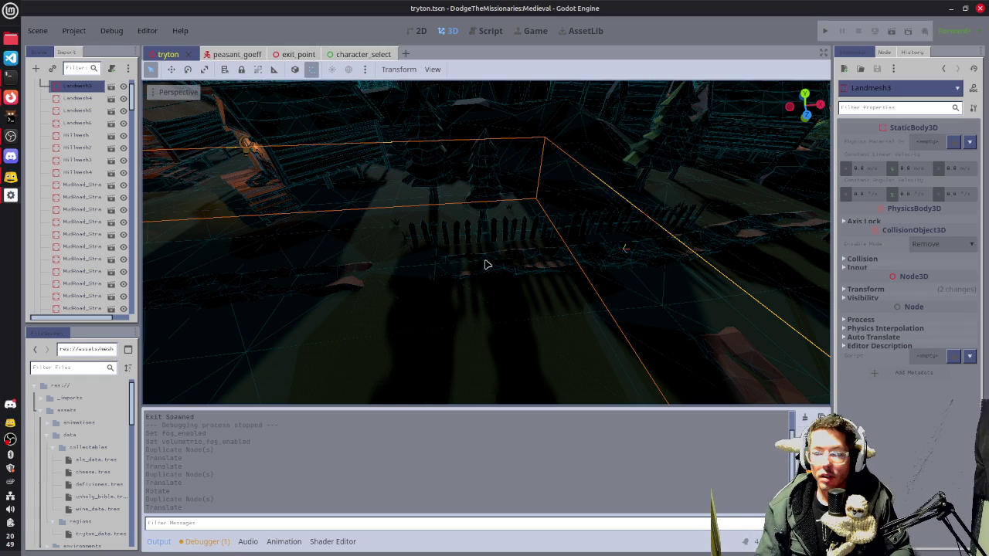
- Reselect only SmallFence_A13 and add its neighbouring fence piece to the selection
{"action": "left_click", "coordinate": [511, 239]}
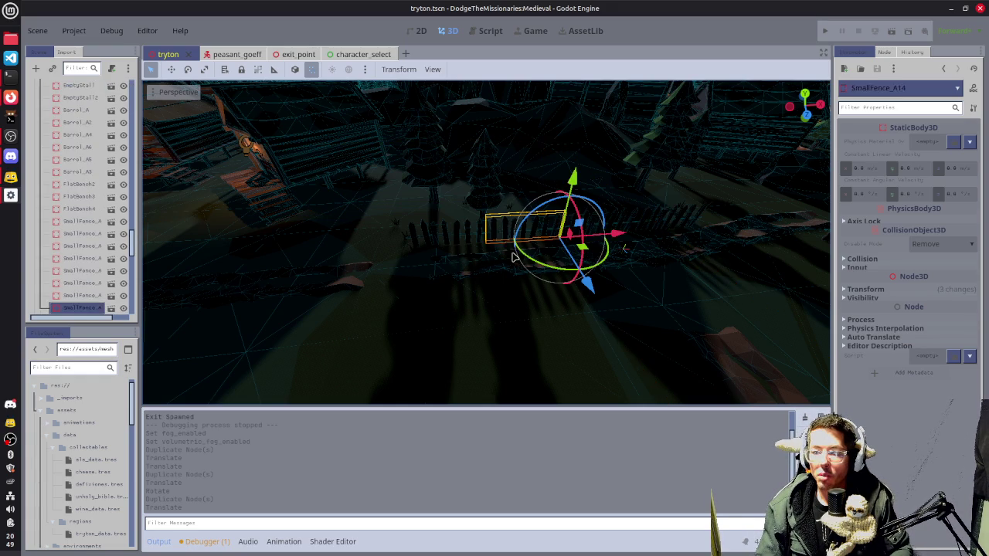
{"action": "left_click", "coordinate": [469, 227], "text": "shift"}
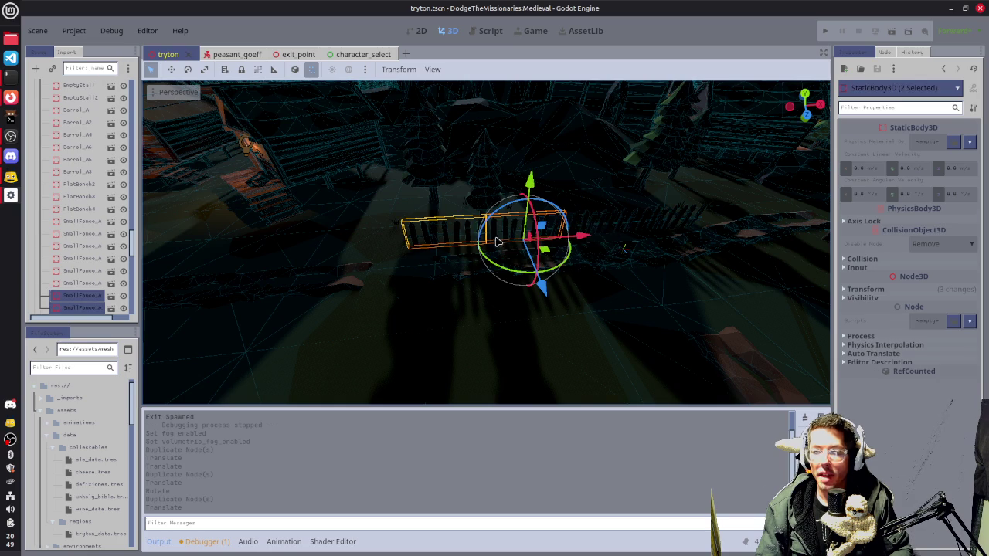
{"action": "left_click", "coordinate": [589, 221], "text": "shift"}
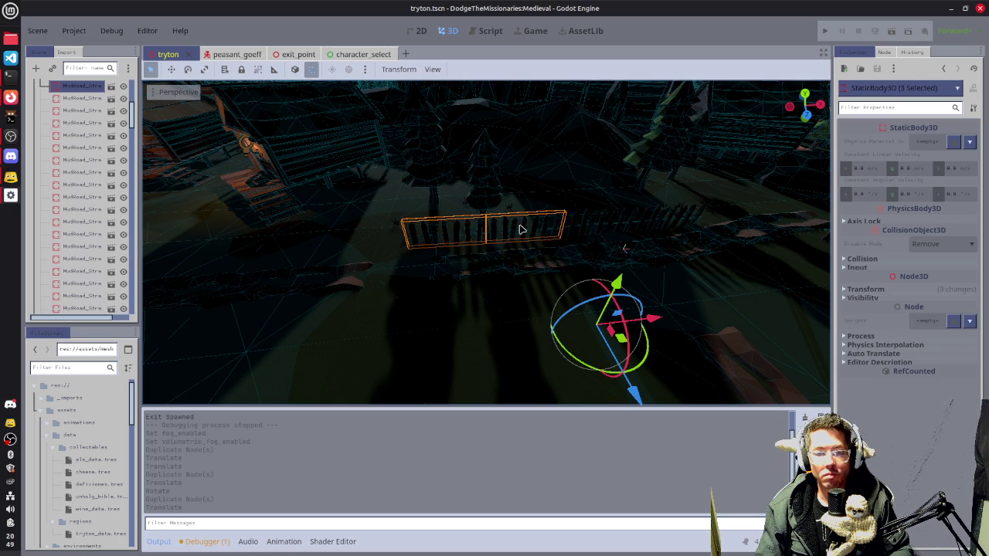
{"action": "left_click", "coordinate": [455, 234]}
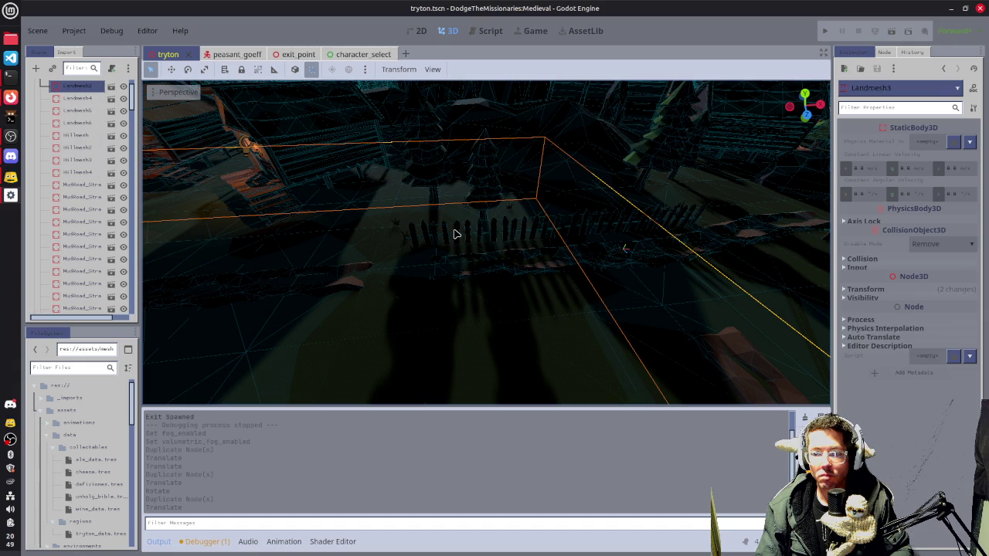
{"action": "left_click", "coordinate": [455, 234]}
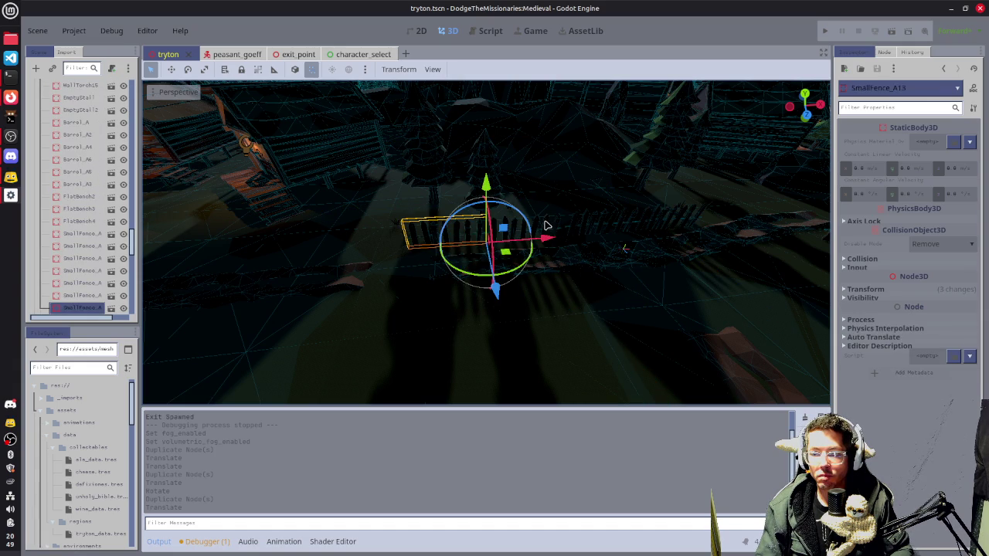
{"action": "left_click", "coordinate": [547, 226], "text": "shift"}
- Duplicate the two SmallFence_A pieces and slide the copies left along X beside the palisade
{"action": "key", "text": "ctrl+d"}
{"action": "mouse_move", "coordinate": [584, 237]}
{"action": "left_mouse_down"}
{"action": "mouse_move", "coordinate": [274, 279]}
{"action": "mouse_move", "coordinate": [289, 276]}
{"action": "left_mouse_up"}
{"action": "key", "text": "f"}
{"action": "left_click_drag", "start_coordinate": [698, 245], "coordinate": [503, 253]}
{"action": "mouse_move", "coordinate": [415, 247]}
{"action": "left_mouse_down"}
{"action": "mouse_move", "coordinate": [358, 234]}
{"action": "mouse_move", "coordinate": [261, 236]}
{"action": "left_mouse_up"}
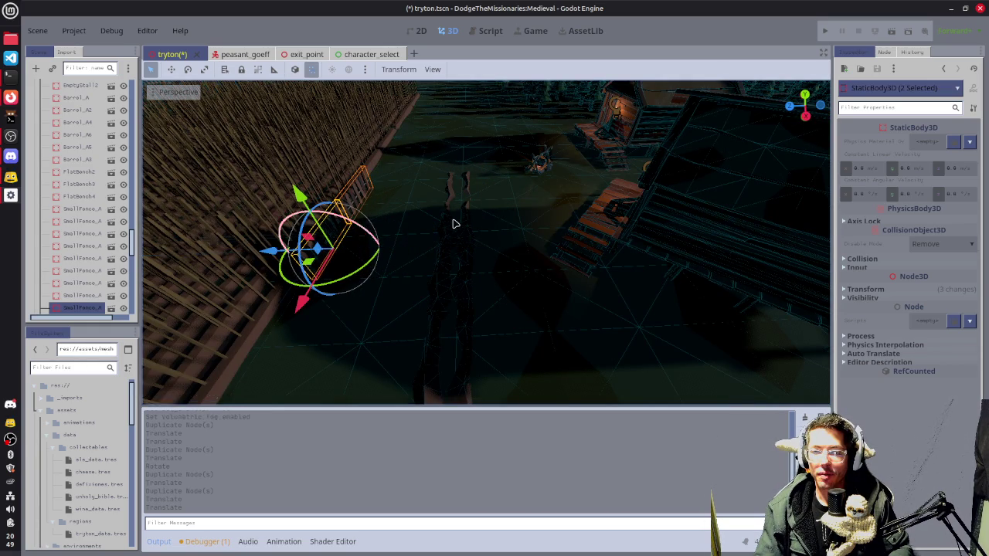
{"action": "key", "text": "f"}
{"action": "left_click_drag", "start_coordinate": [420, 245], "coordinate": [417, 245]}
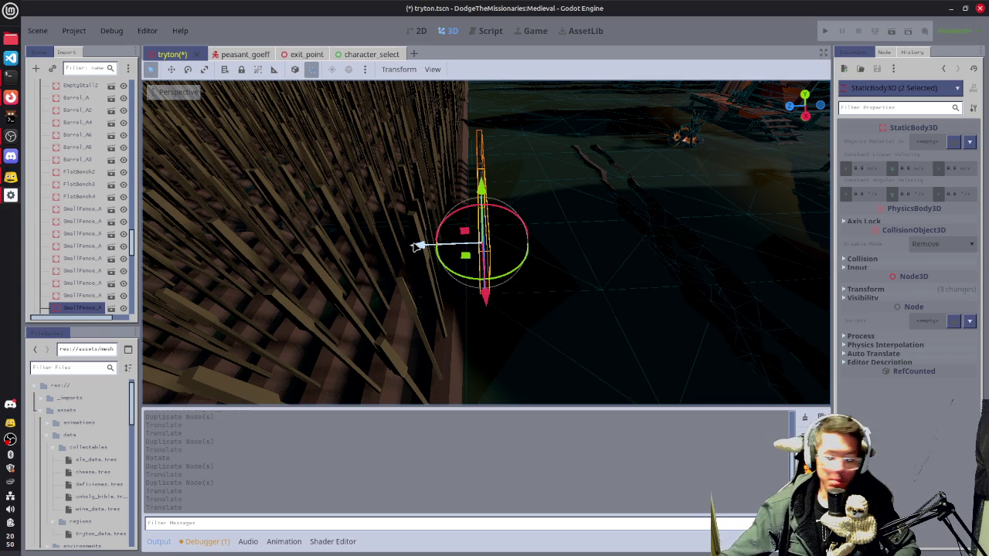
- Duplicate the fence pair, move the copies 5 units along X and angle them to follow the field
{"action": "mouse_move", "coordinate": [607, 278]}
{"action": "left_mouse_down"}
{"action": "mouse_move", "coordinate": [334, 225]}
{"action": "mouse_move", "coordinate": [327, 278]}
{"action": "left_mouse_up"}
{"action": "key", "text": "ctrl+d"}
{"action": "left_click_drag", "start_coordinate": [425, 258], "coordinate": [120, 308]}
{"action": "mouse_move", "coordinate": [640, 276]}
{"action": "left_mouse_down"}
{"action": "mouse_move", "coordinate": [369, 265]}
{"action": "mouse_move", "coordinate": [378, 258]}
{"action": "left_mouse_up"}
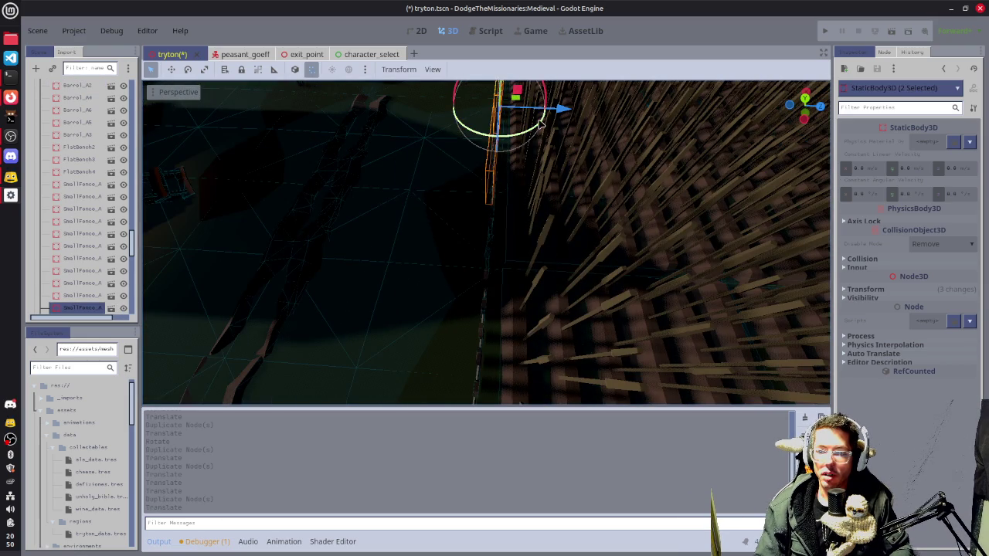
{"action": "mouse_move", "coordinate": [527, 139]}
{"action": "left_mouse_down"}
{"action": "mouse_move", "coordinate": [508, 206]}
{"action": "mouse_move", "coordinate": [681, 177]}
{"action": "mouse_move", "coordinate": [680, 196]}
{"action": "mouse_move", "coordinate": [697, 201]}
{"action": "mouse_move", "coordinate": [512, 232]}
{"action": "left_mouse_up"}
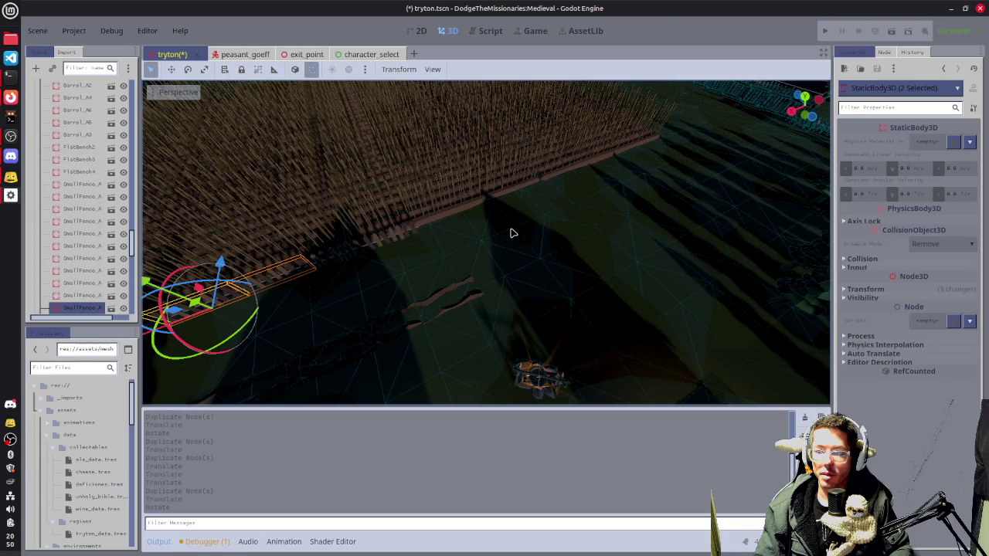
- Add another duplicated fence pair, moved along the X axis
{"action": "key", "text": "ctrl+d"}
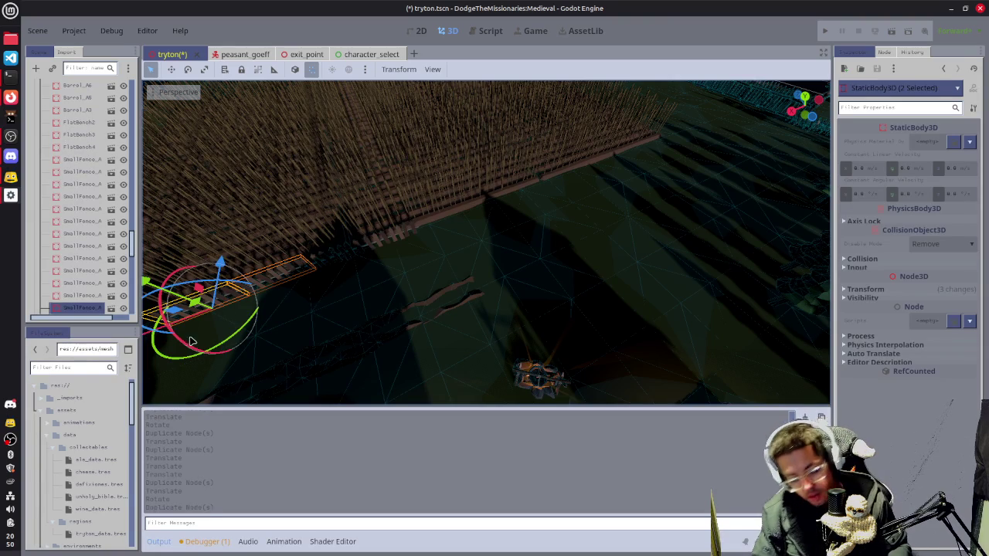
{"action": "key", "text": "g"}
{"action": "key", "text": "x"}
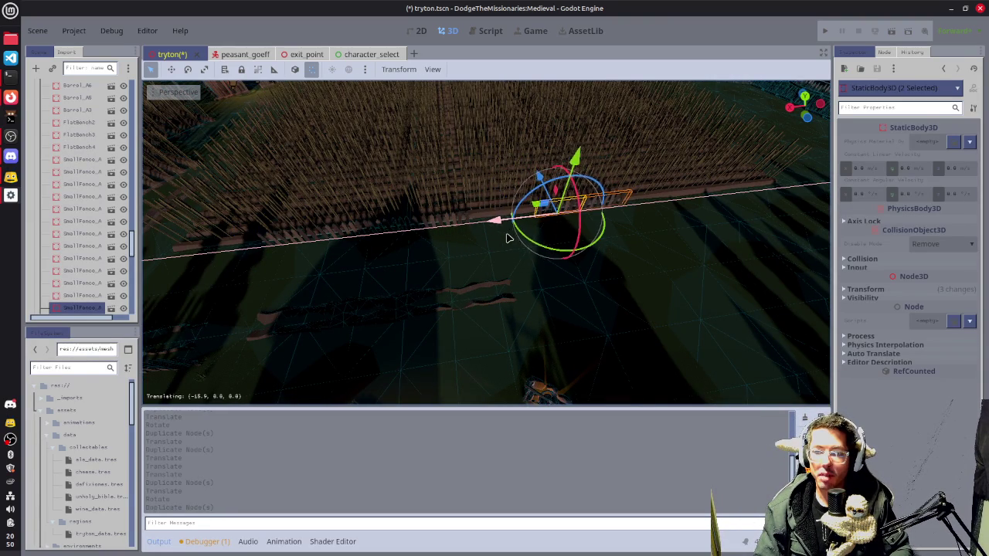
{"action": "left_click", "coordinate": [521, 242]}
{"action": "key", "text": "f"}
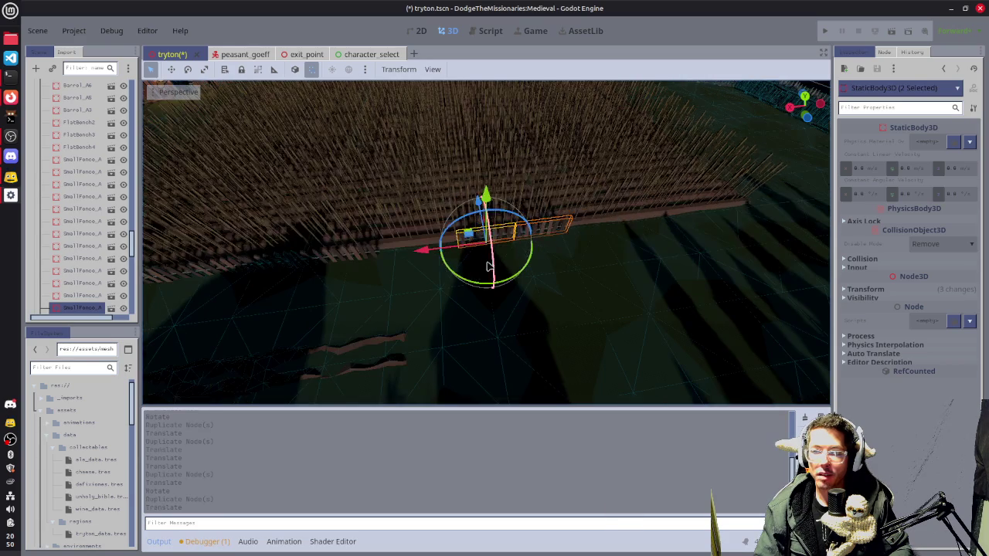
- Duplicate a single fence piece and shift it along the X axis
{"action": "key", "text": "ctrl+d"}
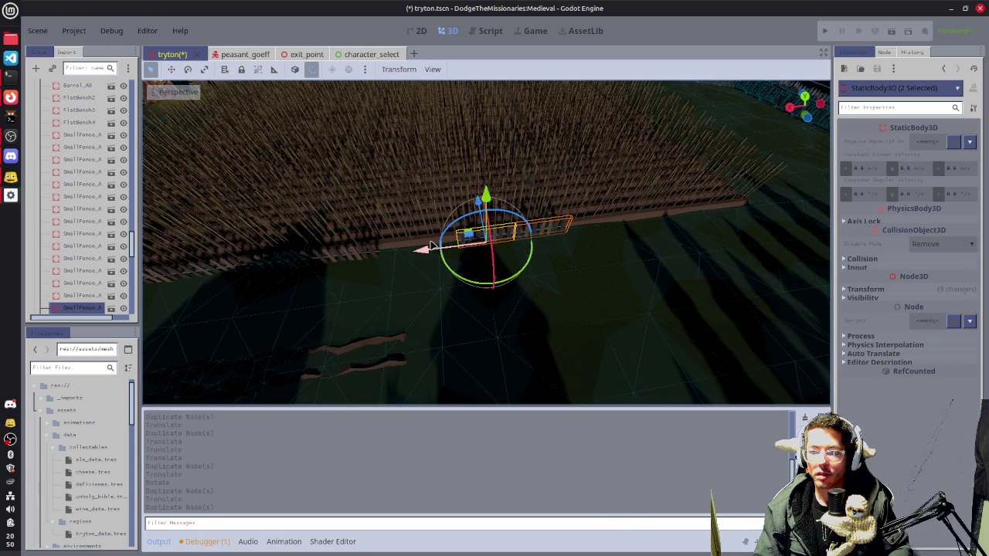
{"action": "key", "text": "g"}
{"action": "key", "text": "x"}
{"action": "left_click", "coordinate": [541, 245]}
{"action": "key", "text": "f"}
{"action": "mouse_move", "coordinate": [524, 245]}
{"action": "left_mouse_down"}
{"action": "mouse_move", "coordinate": [506, 266]}
{"action": "mouse_move", "coordinate": [609, 238]}
{"action": "mouse_move", "coordinate": [388, 244]}
{"action": "left_mouse_up"}
- Fine-tune that fence piece's position with moves along X, then Z, then X again
{"action": "key", "text": "g"}
{"action": "key", "text": "x"}
{"action": "left_click", "coordinate": [430, 234]}
{"action": "key", "text": "g"}
{"action": "key", "text": "z"}
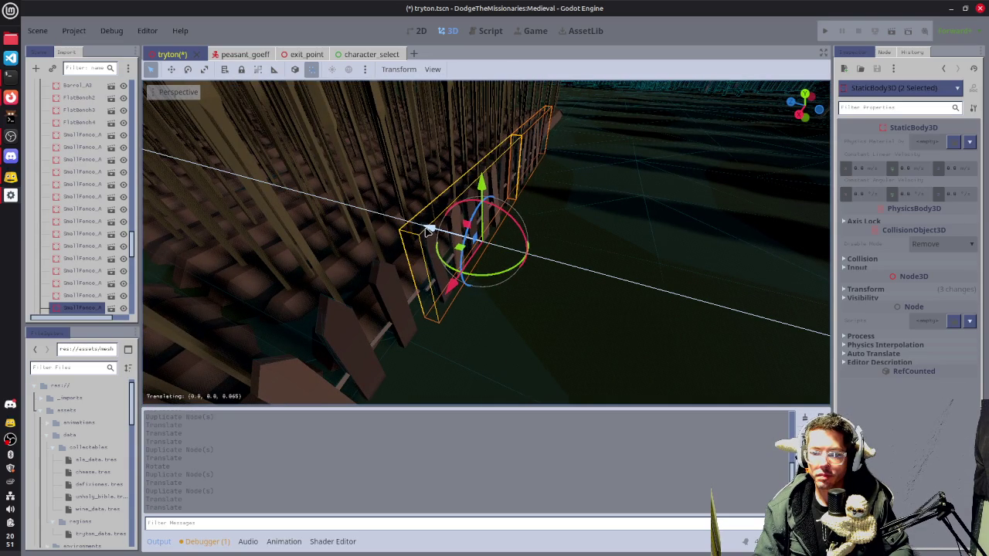
{"action": "left_click", "coordinate": [426, 231]}
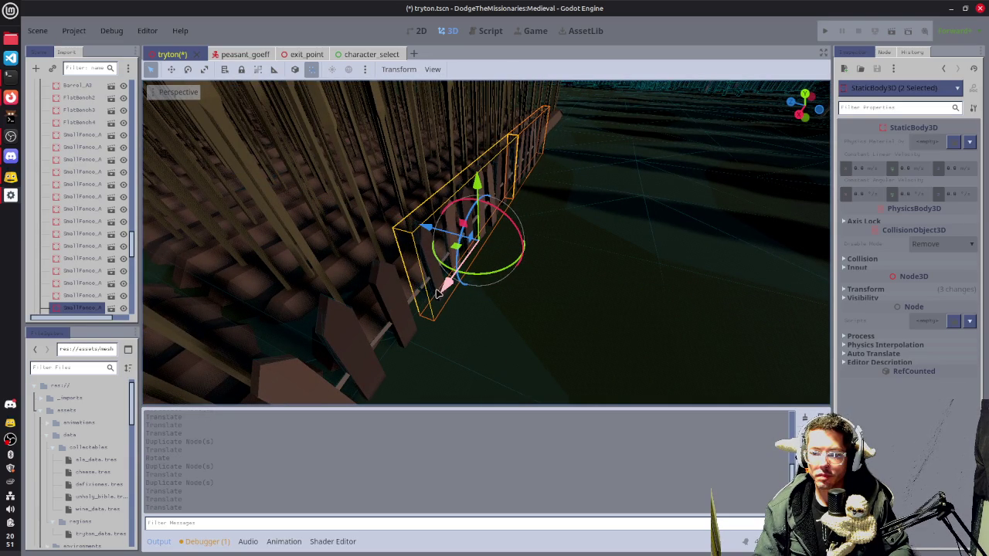
{"action": "key", "text": "g"}
{"action": "key", "text": "x"}
{"action": "left_click", "coordinate": [724, 229]}
- Deselect the fence and save the tryton scene
{"action": "left_click_drag", "start_coordinate": [724, 230], "coordinate": [572, 246]}
{"action": "scroll", "coordinate": [605, 241], "scroll_direction": "down", "scroll_amount": 8}
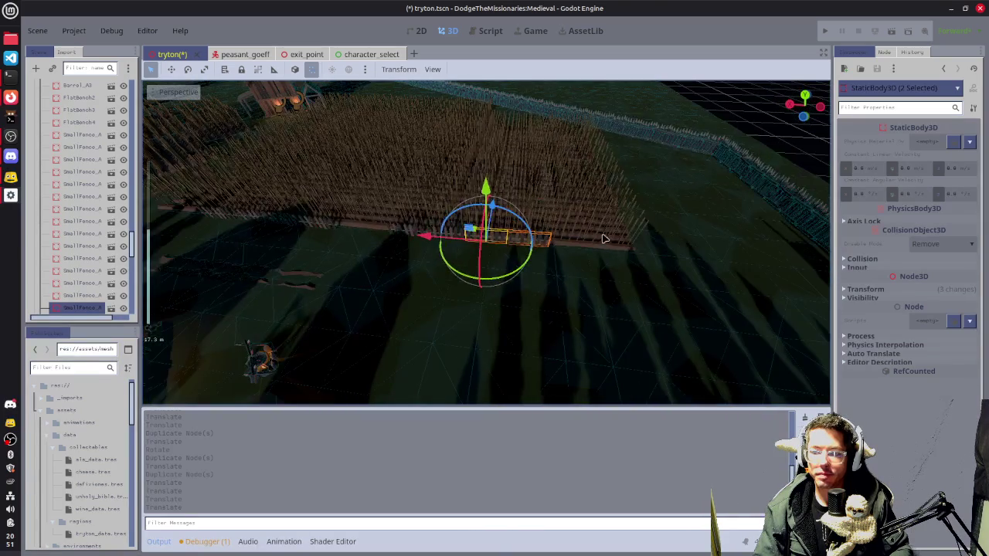
{"action": "scroll", "coordinate": [607, 240], "scroll_direction": "up", "scroll_amount": 2}
{"action": "left_click", "coordinate": [645, 289]}
{"action": "left_click_drag", "start_coordinate": [645, 289], "coordinate": [475, 311]}
{"action": "key", "text": "ctrl+s"}
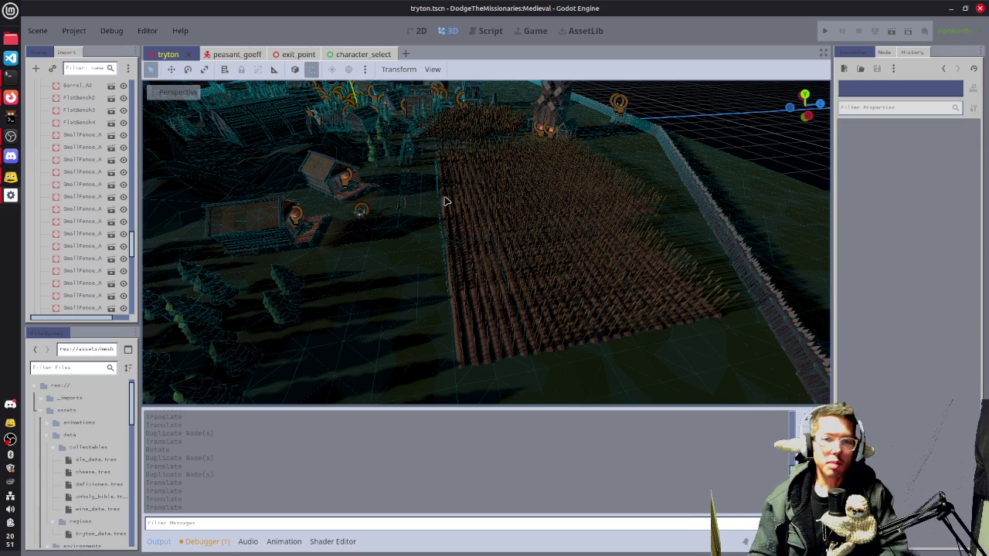
- Skip the YouTube ad so MY LOVE plays, then minimize Firefox back to the village scene
{"action": "left_click", "coordinate": [14, 97]}
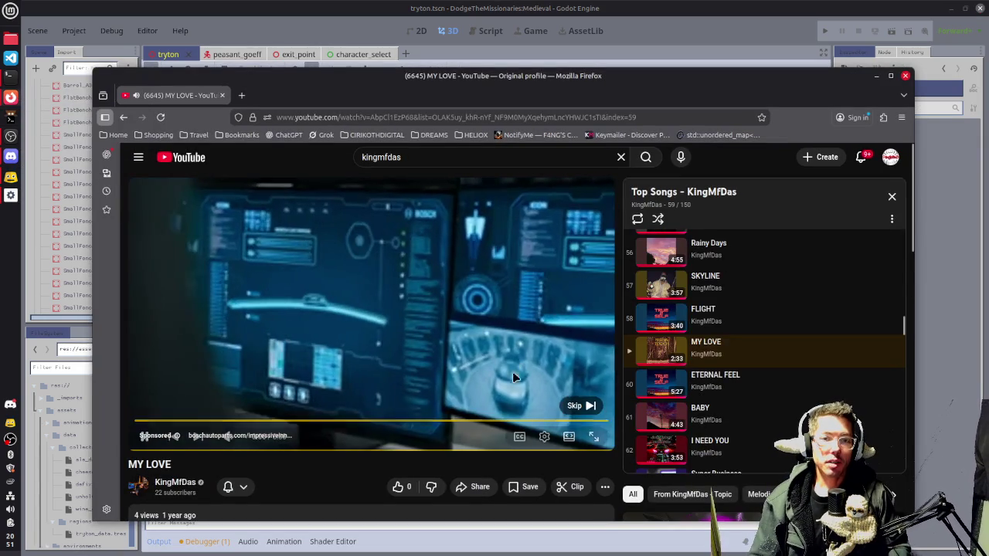
{"action": "left_click", "coordinate": [581, 406]}
{"action": "left_click", "coordinate": [877, 76]}
{"action": "mouse_move", "coordinate": [530, 258]}
{"action": "left_mouse_down"}
{"action": "mouse_move", "coordinate": [567, 256]}
{"action": "mouse_move", "coordinate": [552, 266]}
{"action": "left_mouse_up"}
{"action": "left_click_drag", "start_coordinate": [592, 276], "coordinate": [378, 304]}
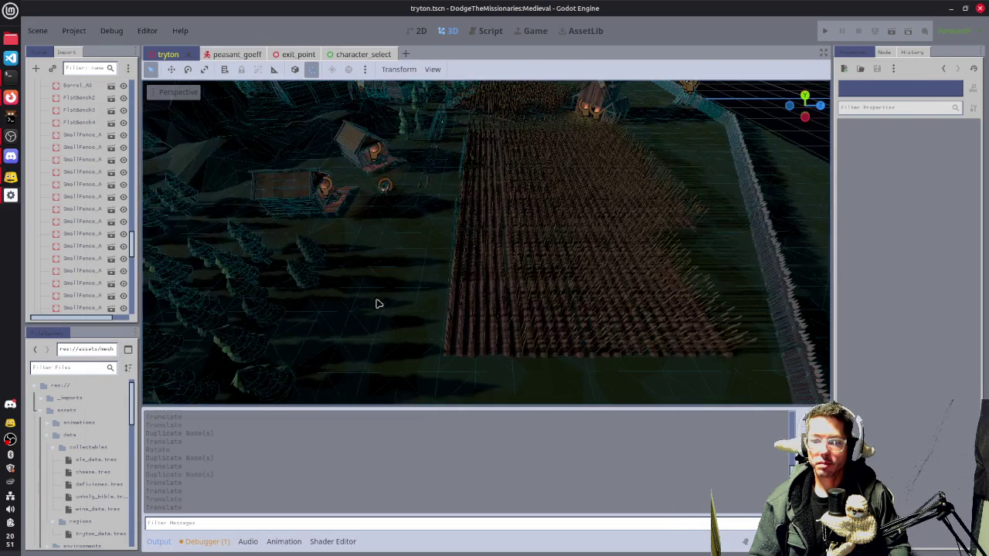
- Select a straight mud road piece and duplicate it to extend the road along X
{"action": "left_click", "coordinate": [431, 183]}
{"action": "key", "text": "f"}
{"action": "mouse_move", "coordinate": [647, 230]}
{"action": "left_mouse_down"}
{"action": "mouse_move", "coordinate": [497, 250]}
{"action": "mouse_move", "coordinate": [492, 258]}
{"action": "mouse_move", "coordinate": [525, 272]}
{"action": "mouse_move", "coordinate": [554, 241]}
{"action": "mouse_move", "coordinate": [463, 248]}
{"action": "left_mouse_up"}
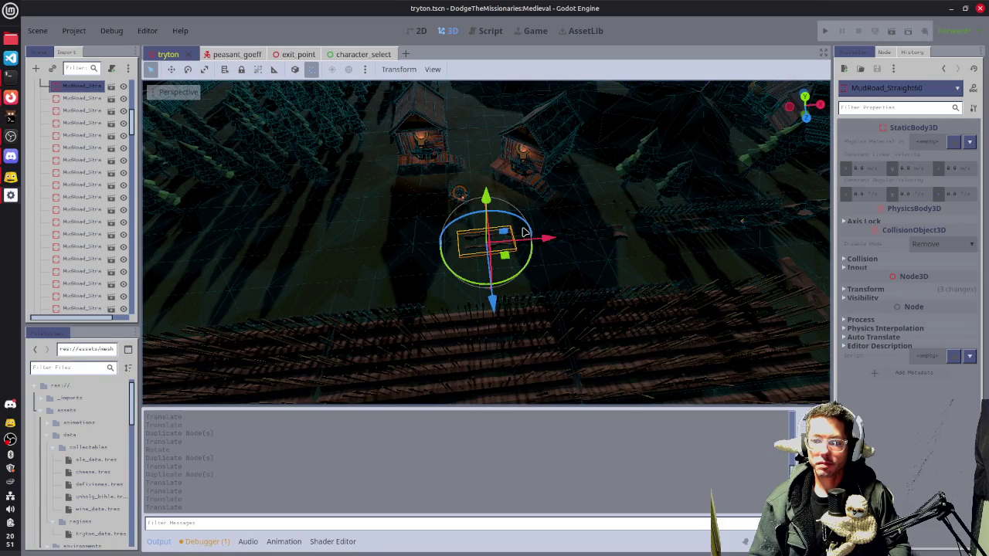
{"action": "key", "text": "ctrl+d"}
{"action": "key", "text": "f"}
{"action": "scroll", "coordinate": [499, 291], "scroll_direction": "up", "scroll_amount": 3}
- Duplicate the road piece again, rotating it slightly to bend the road and shifting it along X
{"action": "key", "text": "ctrl+d"}
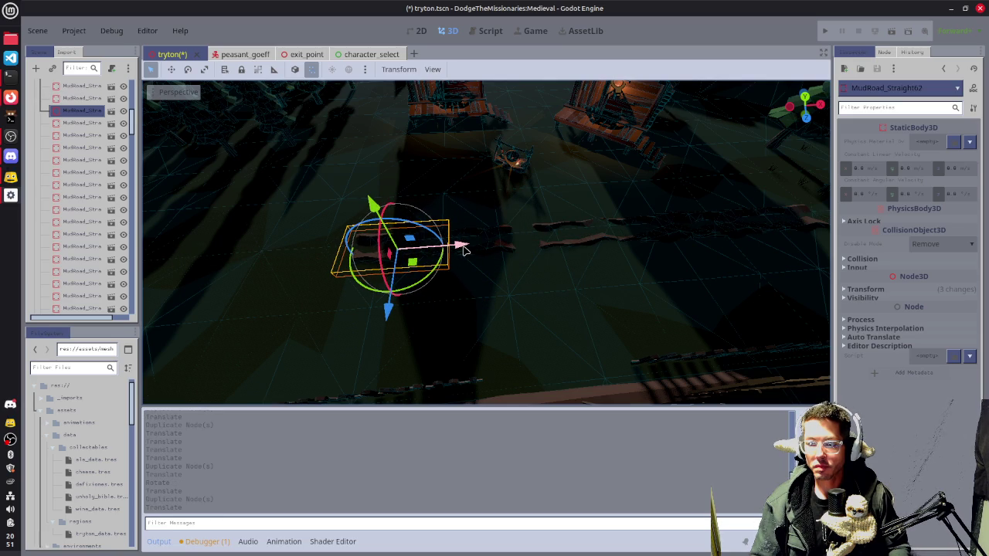
{"action": "key", "text": "f"}
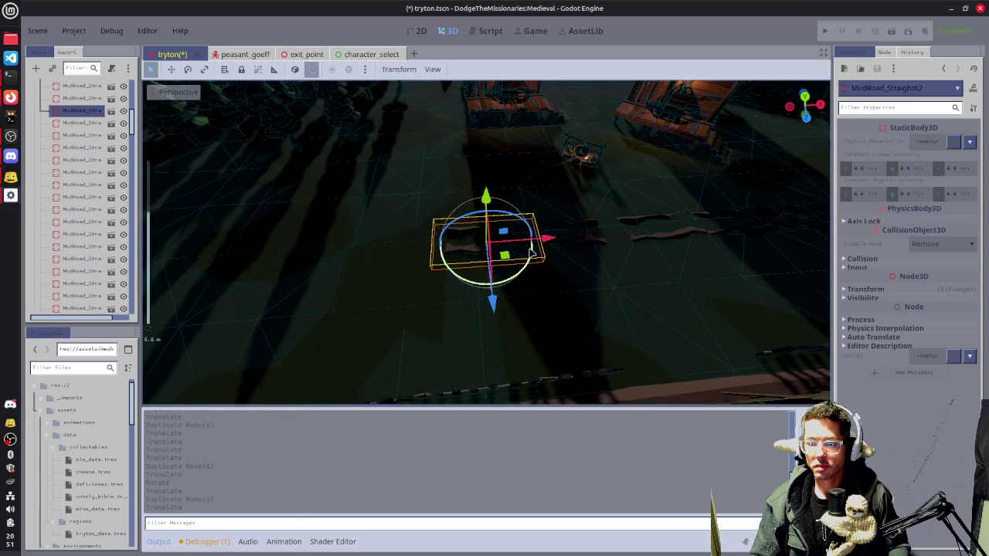
{"action": "scroll", "coordinate": [510, 284], "scroll_direction": "up", "scroll_amount": 2}
{"action": "left_click_drag", "start_coordinate": [510, 283], "coordinate": [516, 271]}
{"action": "mouse_move", "coordinate": [554, 241]}
{"action": "left_mouse_down"}
{"action": "mouse_move", "coordinate": [534, 237]}
{"action": "mouse_move", "coordinate": [547, 240]}
{"action": "left_mouse_up"}
{"action": "left_click_drag", "start_coordinate": [642, 225], "coordinate": [623, 232]}
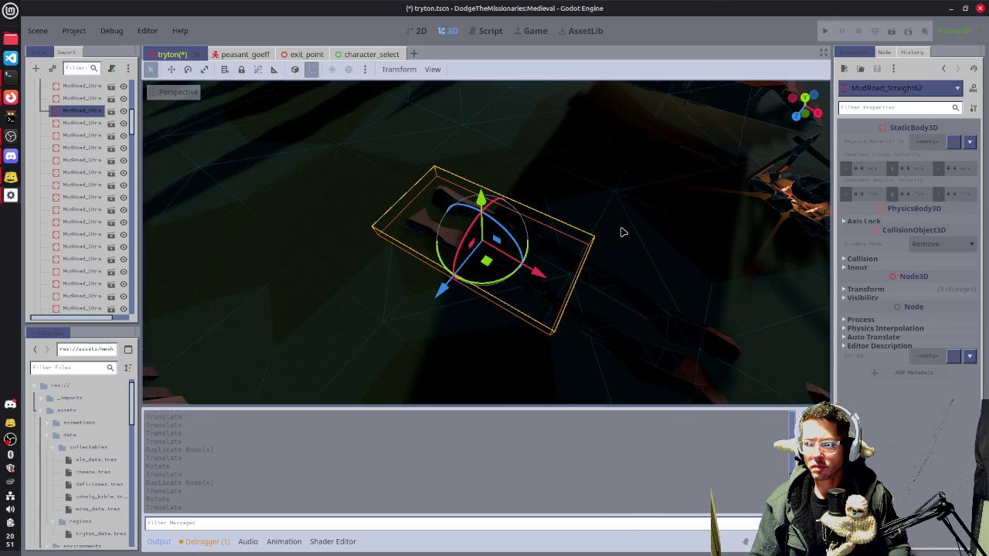
- Add another road copy, slid into line along X and lowered into the ground
{"action": "key", "text": "ctrl+d"}
{"action": "mouse_move", "coordinate": [512, 278]}
{"action": "left_mouse_down"}
{"action": "mouse_move", "coordinate": [396, 219]}
{"action": "mouse_move", "coordinate": [525, 258]}
{"action": "mouse_move", "coordinate": [584, 255]}
{"action": "left_mouse_up"}
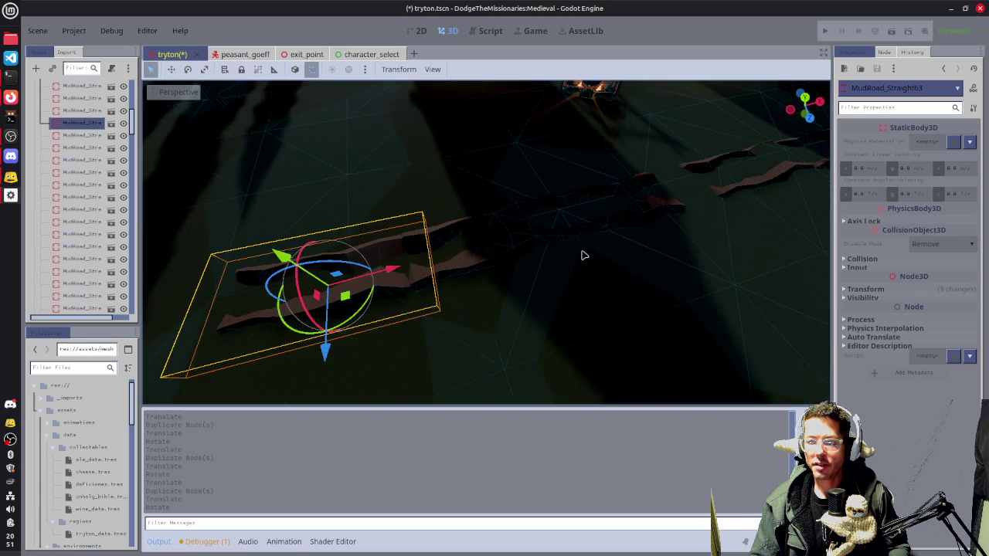
{"action": "left_click_drag", "start_coordinate": [394, 270], "coordinate": [406, 269]}
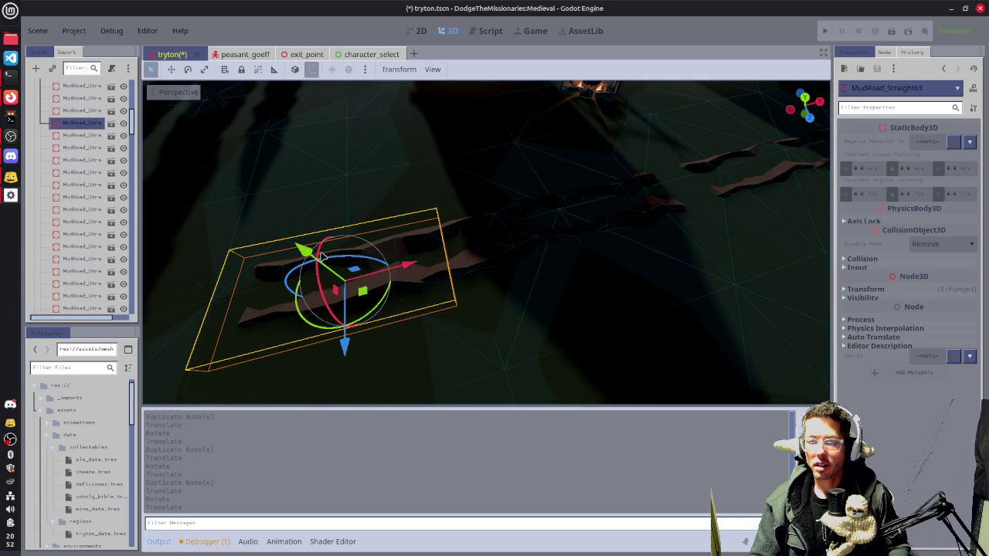
{"action": "left_click_drag", "start_coordinate": [297, 245], "coordinate": [299, 252]}
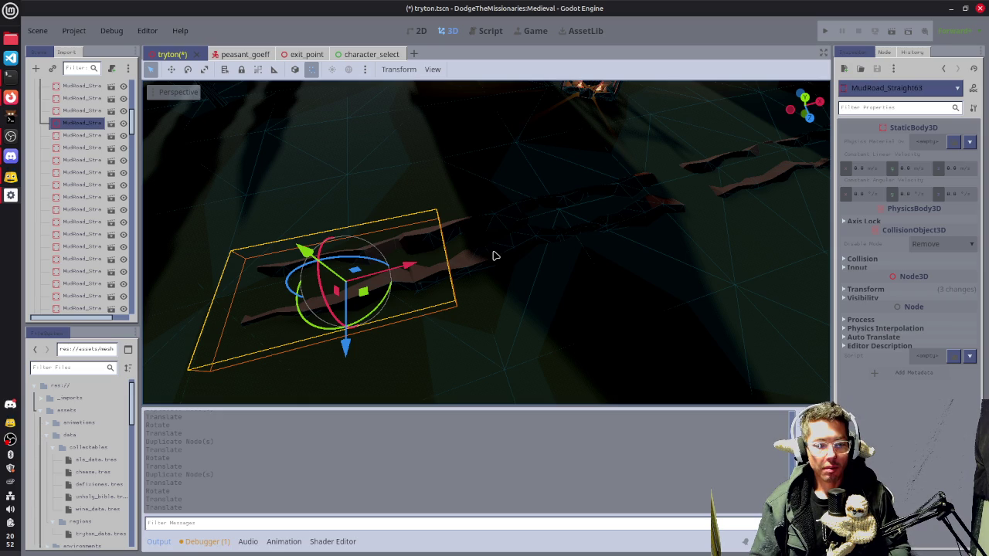
- Place one more road copy to the left, undo an extra duplicate, and save the scene
{"action": "key", "text": "ctrl+d"}
{"action": "mouse_move", "coordinate": [410, 270]}
{"action": "left_mouse_down"}
{"action": "mouse_move", "coordinate": [255, 287]}
{"action": "mouse_move", "coordinate": [264, 290]}
{"action": "left_mouse_up"}
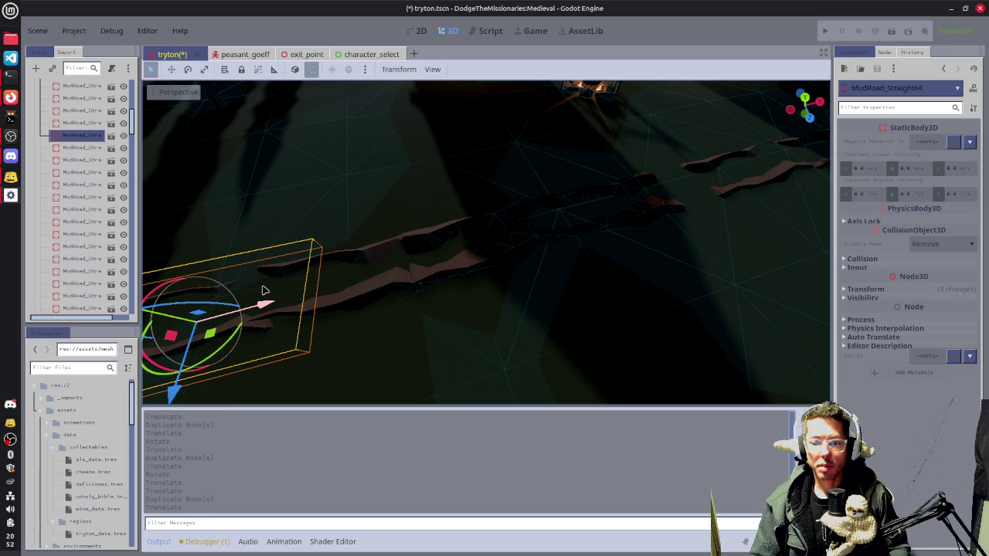
{"action": "key", "text": "ctrl+d"}
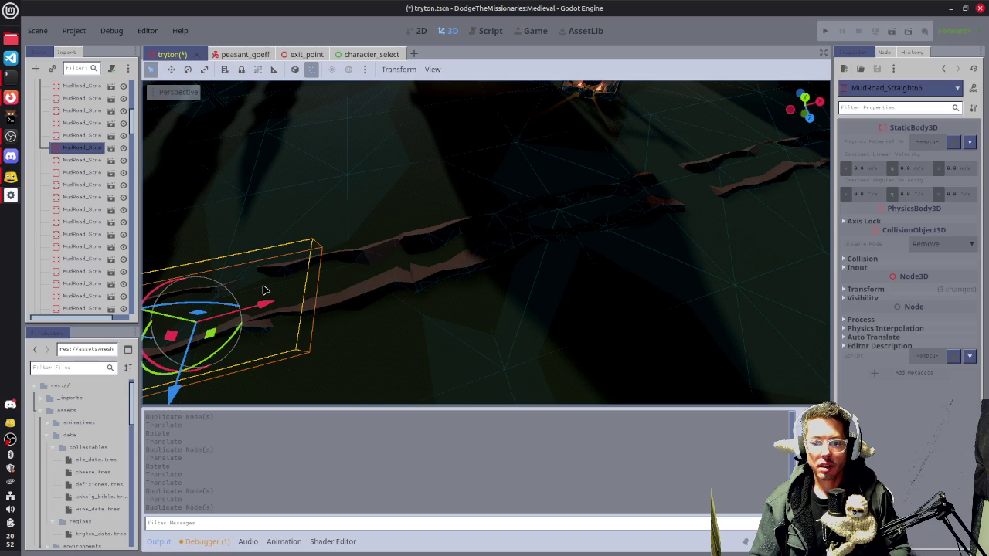
{"action": "key", "text": "ctrl+z"}
{"action": "key", "text": "ctrl+s"}
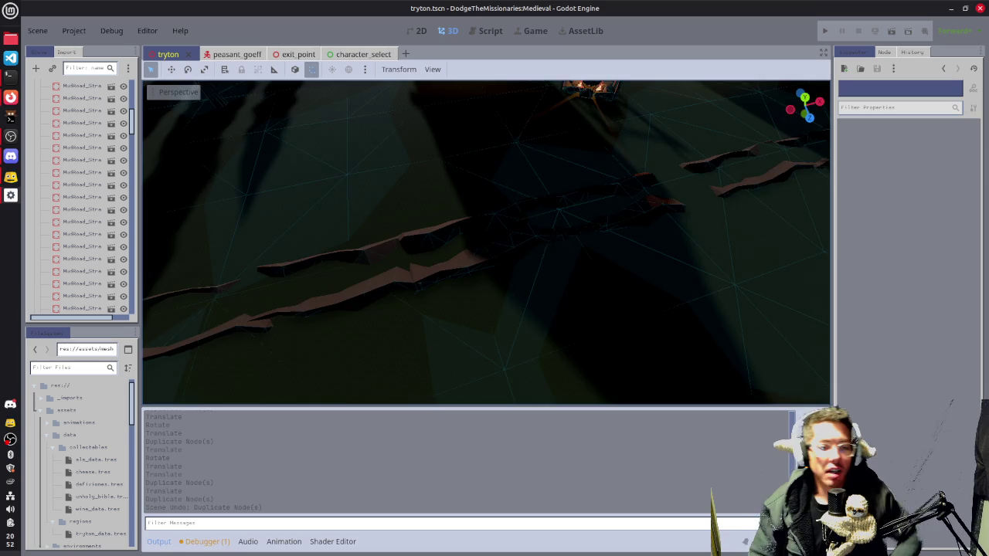
{"action": "scroll", "coordinate": [583, 262], "scroll_direction": "down", "scroll_amount": 5}
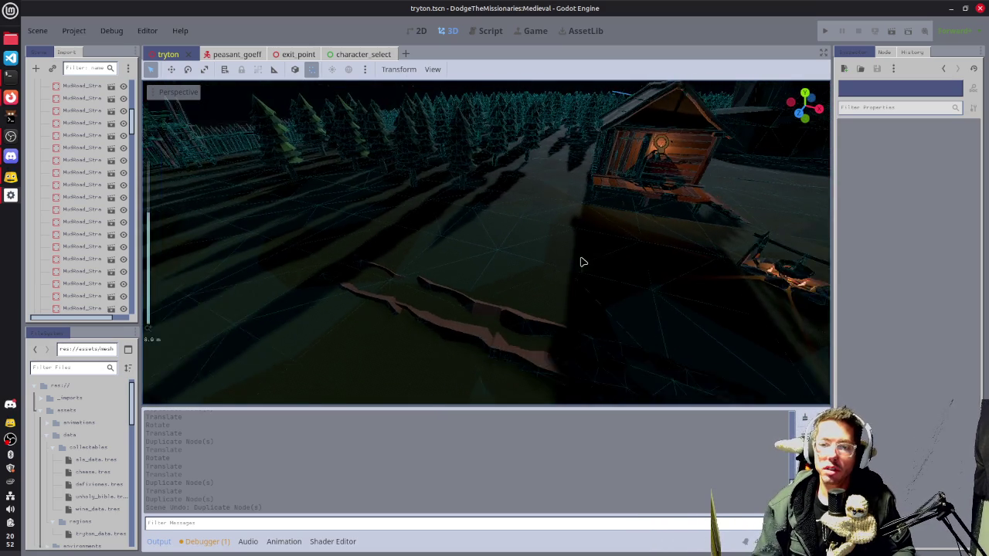
{"action": "scroll", "coordinate": [583, 262], "scroll_direction": "down", "scroll_amount": 5}
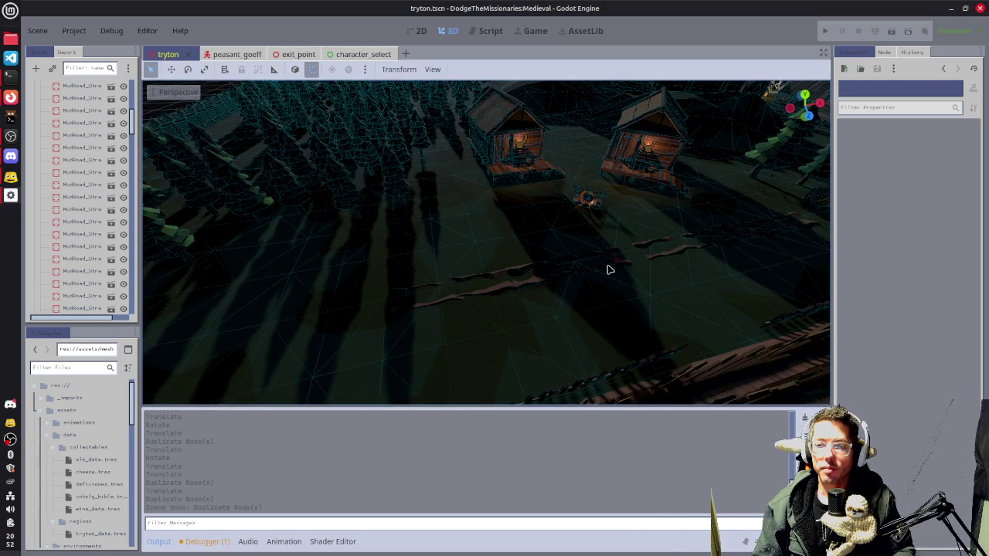
{"action": "mouse_move", "coordinate": [472, 306]}
{"action": "left_mouse_down"}
{"action": "mouse_move", "coordinate": [592, 296]}
{"action": "mouse_move", "coordinate": [543, 294]}
{"action": "mouse_move", "coordinate": [366, 407]}
{"action": "mouse_move", "coordinate": [699, 253]}
{"action": "mouse_move", "coordinate": [709, 181]}
{"action": "left_mouse_up"}
{"action": "left_click", "coordinate": [669, 150]}
{"action": "key", "text": "f"}
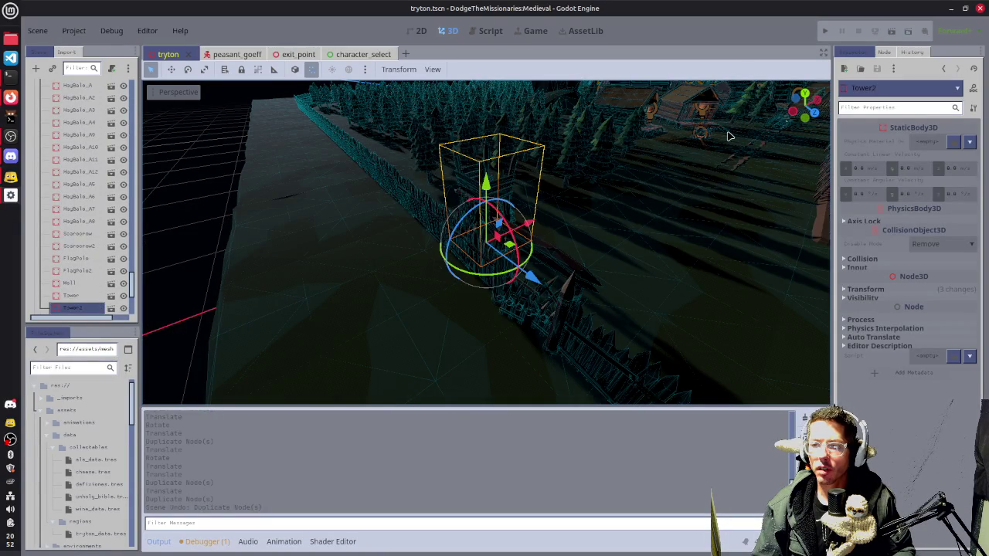
{"action": "left_click", "coordinate": [710, 94]}
{"action": "left_click", "coordinate": [737, 126]}
{"action": "key", "text": "f"}
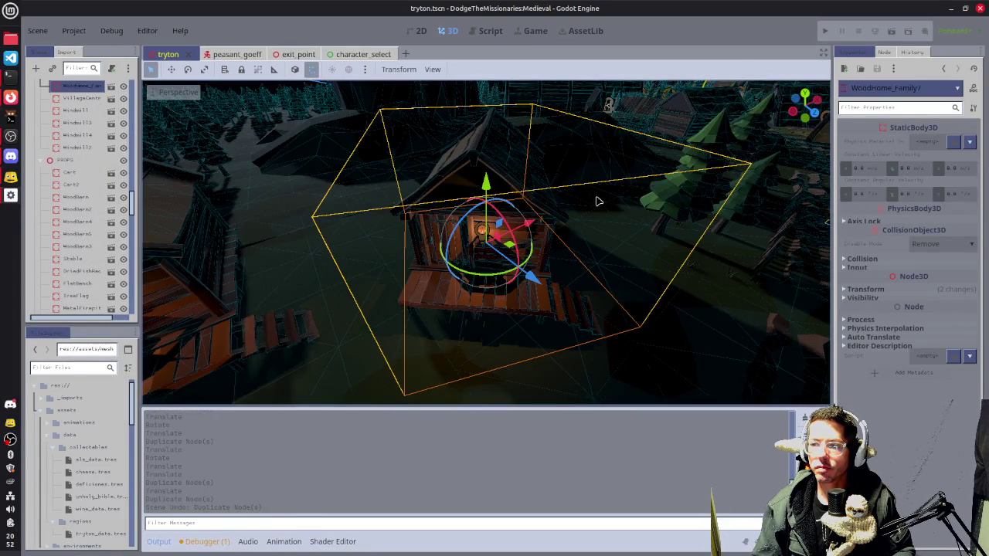
{"action": "left_click_drag", "start_coordinate": [596, 201], "coordinate": [601, 174]}
{"action": "left_click", "coordinate": [581, 103]}
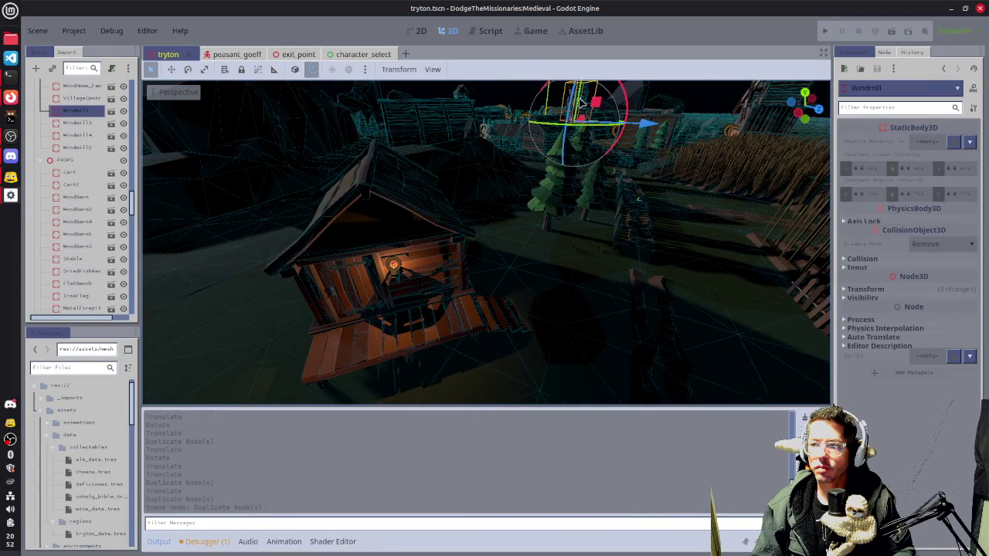
{"action": "key", "text": "f"}
{"action": "mouse_move", "coordinate": [685, 195]}
{"action": "left_mouse_down"}
{"action": "mouse_move", "coordinate": [464, 261]}
{"action": "mouse_move", "coordinate": [490, 305]}
{"action": "mouse_move", "coordinate": [546, 287]}
{"action": "left_mouse_up"}
{"action": "mouse_move", "coordinate": [687, 288]}
{"action": "left_mouse_down"}
{"action": "mouse_move", "coordinate": [672, 285]}
{"action": "mouse_move", "coordinate": [686, 287]}
{"action": "left_mouse_up"}
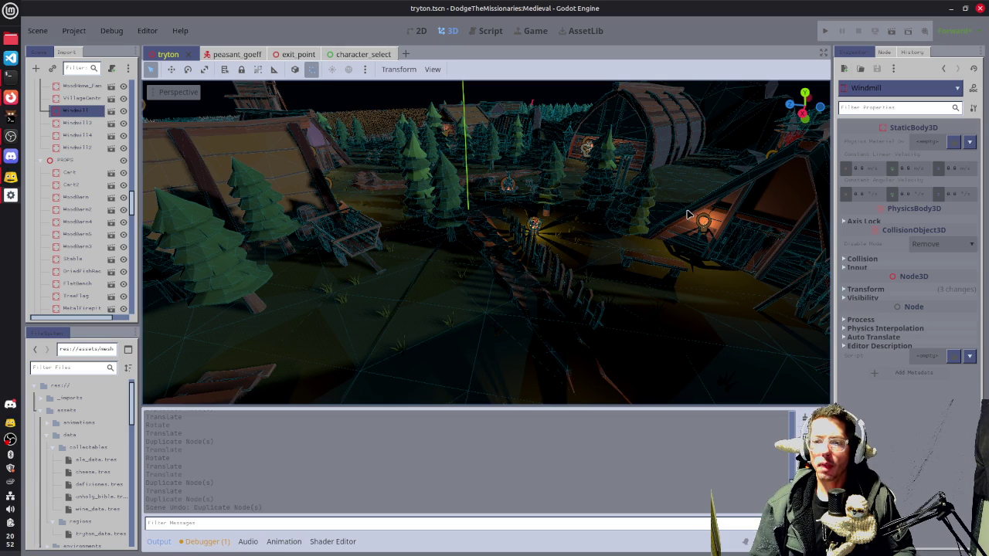
- Duplicate the cart as Cart3 and slide the copy toward the upper right
{"action": "left_click", "coordinate": [340, 243]}
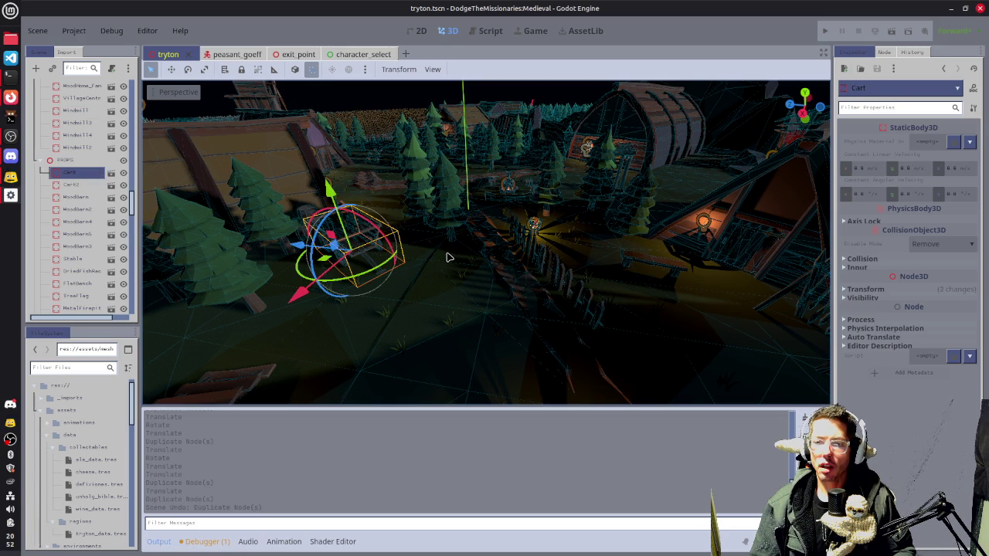
{"action": "key", "text": "ctrl+d"}
{"action": "left_click_drag", "start_coordinate": [592, 248], "coordinate": [526, 263]}
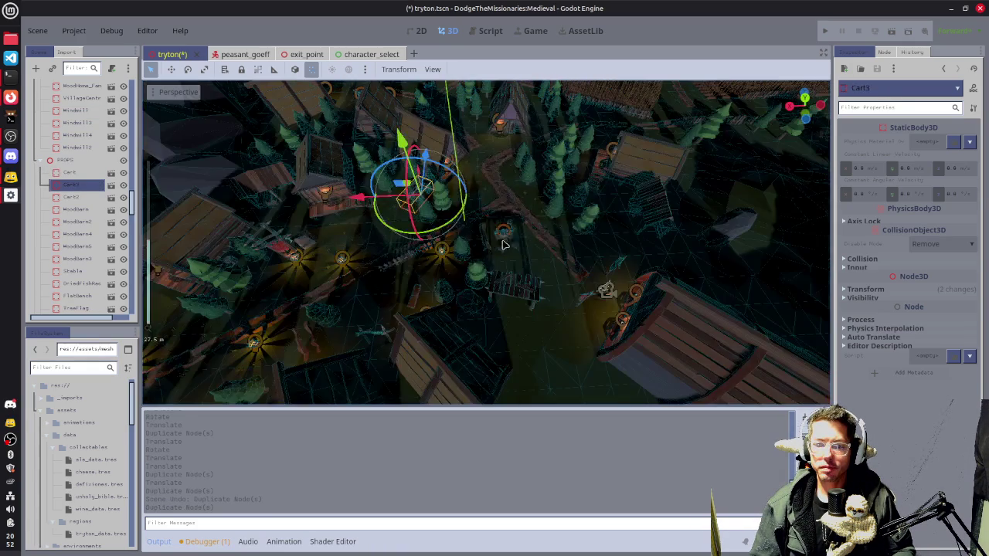
{"action": "mouse_move", "coordinate": [417, 185]}
{"action": "left_mouse_down"}
{"action": "mouse_move", "coordinate": [735, 159]}
{"action": "mouse_move", "coordinate": [719, 168]}
{"action": "left_mouse_up"}
{"action": "key", "text": "f"}
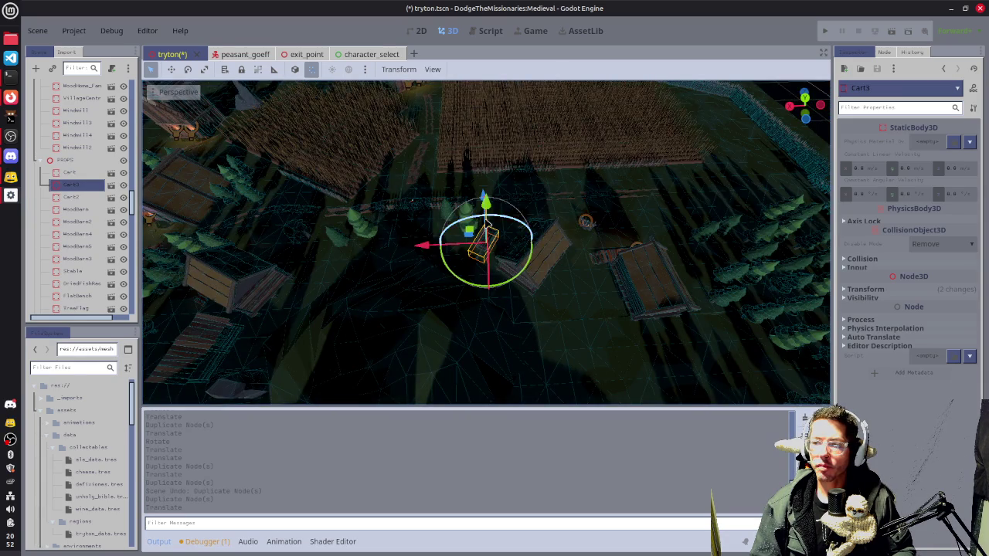
{"action": "mouse_move", "coordinate": [475, 230]}
{"action": "left_mouse_down"}
{"action": "mouse_move", "coordinate": [615, 216]}
{"action": "mouse_move", "coordinate": [585, 224]}
{"action": "mouse_move", "coordinate": [576, 246]}
{"action": "mouse_move", "coordinate": [591, 202]}
{"action": "mouse_move", "coordinate": [564, 173]}
{"action": "mouse_move", "coordinate": [563, 198]}
{"action": "left_mouse_up"}
{"action": "key", "text": "f"}
- Turn Cart3 about 30 degrees and shift it into place beside the mud road
{"action": "scroll", "coordinate": [488, 273], "scroll_direction": "up", "scroll_amount": 2}
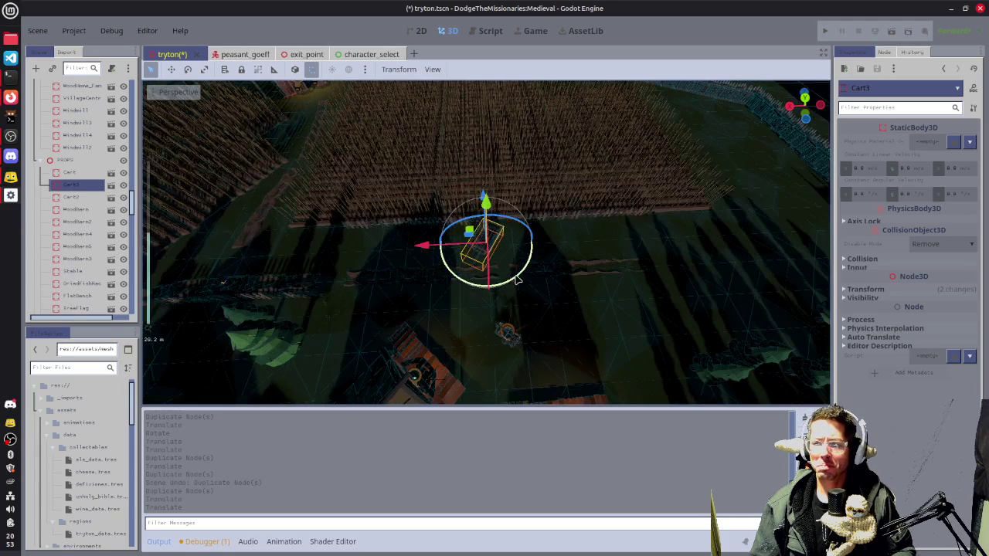
{"action": "left_click_drag", "start_coordinate": [519, 279], "coordinate": [490, 278]}
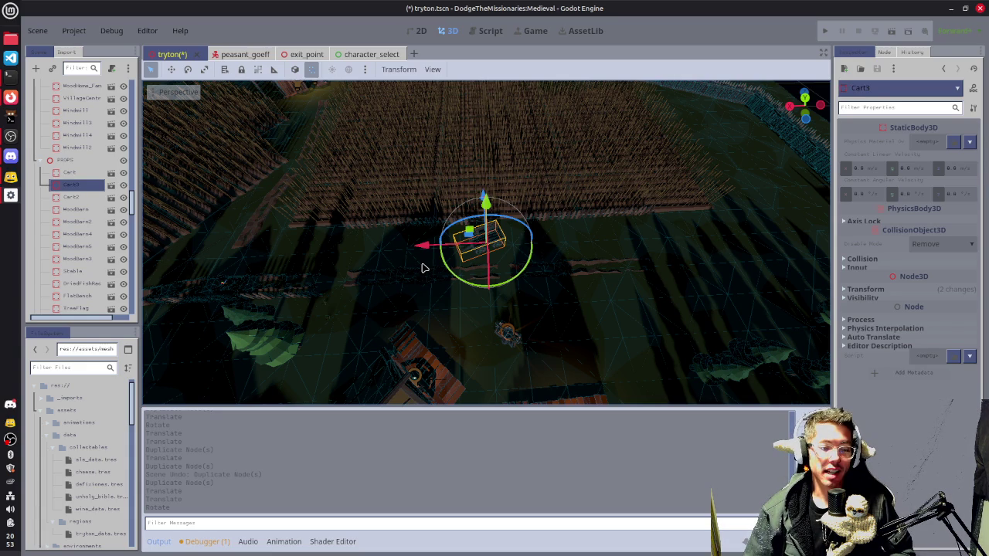
{"action": "scroll", "coordinate": [432, 272], "scroll_direction": "up", "scroll_amount": 5}
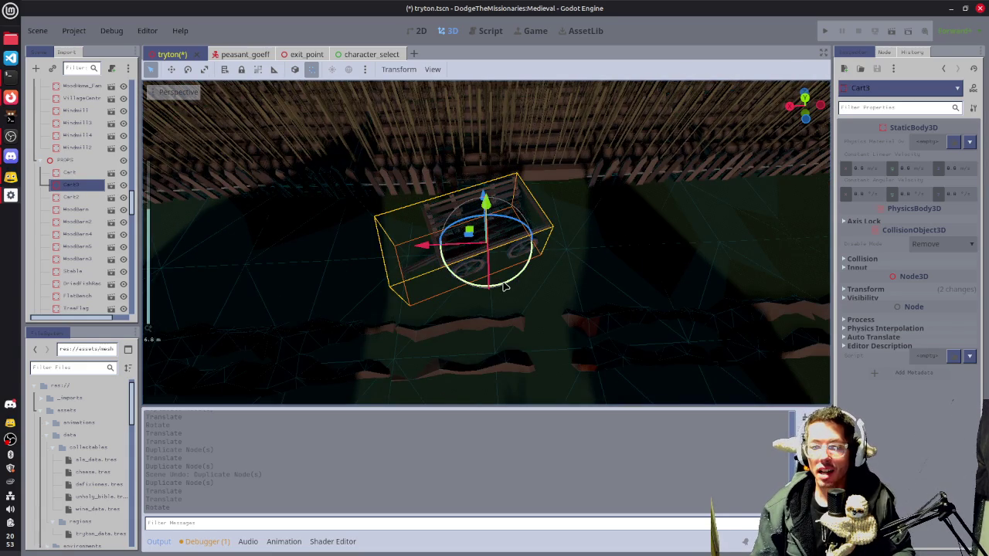
{"action": "left_click_drag", "start_coordinate": [502, 287], "coordinate": [480, 283]}
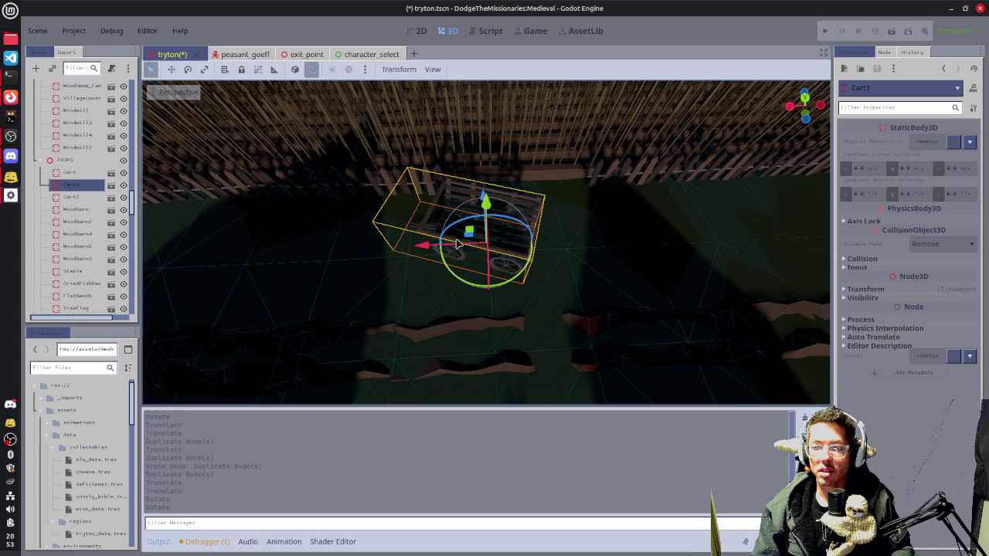
{"action": "mouse_move", "coordinate": [474, 230]}
{"action": "left_mouse_down"}
{"action": "mouse_move", "coordinate": [464, 239]}
{"action": "mouse_move", "coordinate": [519, 237]}
{"action": "left_mouse_up"}
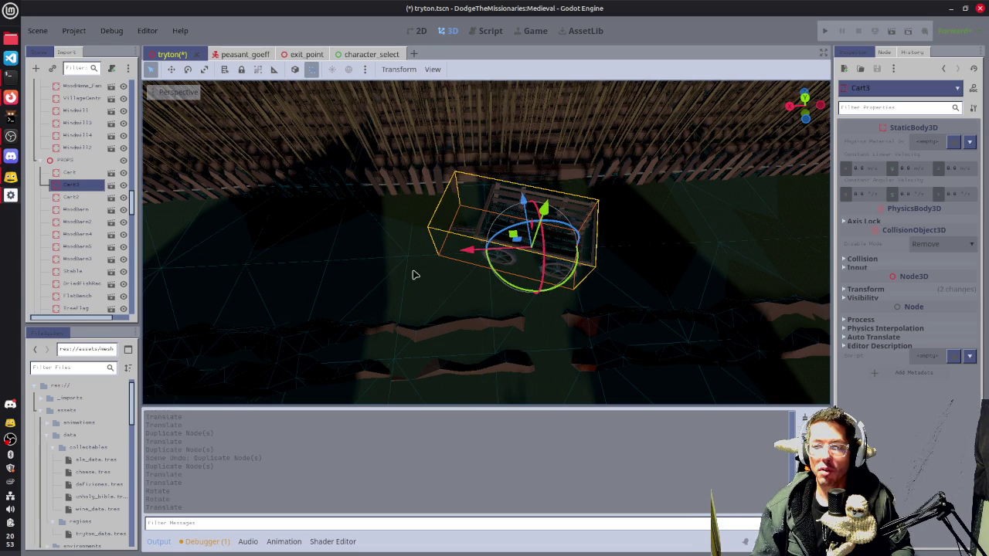
{"action": "mouse_move", "coordinate": [681, 239]}
{"action": "left_mouse_down"}
{"action": "mouse_move", "coordinate": [519, 279]}
{"action": "mouse_move", "coordinate": [560, 260]}
{"action": "left_mouse_up"}
{"action": "left_click_drag", "start_coordinate": [487, 227], "coordinate": [471, 214]}
{"action": "mouse_move", "coordinate": [472, 214]}
{"action": "left_mouse_down"}
{"action": "mouse_move", "coordinate": [512, 179]}
{"action": "mouse_move", "coordinate": [486, 163]}
{"action": "mouse_move", "coordinate": [537, 214]}
{"action": "mouse_move", "coordinate": [499, 165]}
{"action": "mouse_move", "coordinate": [585, 216]}
{"action": "mouse_move", "coordinate": [483, 241]}
{"action": "mouse_move", "coordinate": [500, 244]}
{"action": "left_mouse_up"}
{"action": "key", "text": "KP_7"}
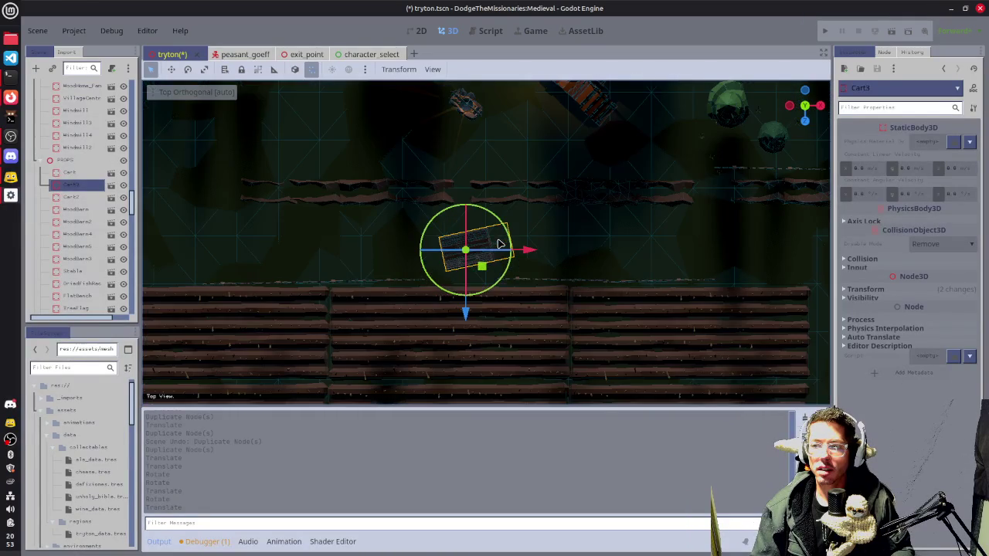
- Duplicate the trees and grass above the road, then move them along X and rotate them
{"action": "mouse_move", "coordinate": [564, 268]}
{"action": "left_mouse_down"}
{"action": "mouse_move", "coordinate": [673, 194]}
{"action": "mouse_move", "coordinate": [397, 247]}
{"action": "mouse_move", "coordinate": [393, 189]}
{"action": "left_mouse_up"}
{"action": "left_click_drag", "start_coordinate": [391, 110], "coordinate": [553, 214]}
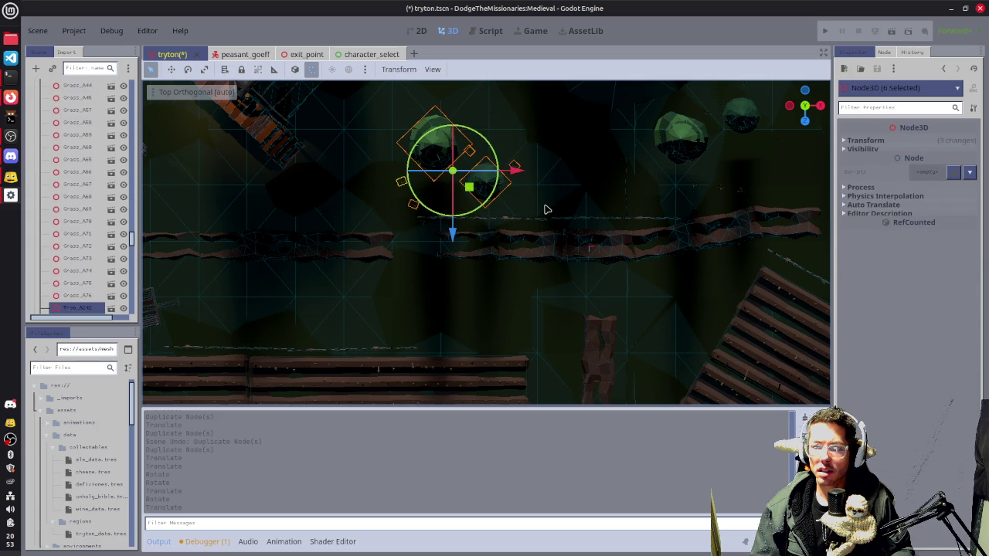
{"action": "key", "text": "ctrl+d"}
{"action": "mouse_move", "coordinate": [469, 186]}
{"action": "left_mouse_down"}
{"action": "mouse_move", "coordinate": [232, 286]}
{"action": "mouse_move", "coordinate": [263, 325]}
{"action": "mouse_move", "coordinate": [240, 224]}
{"action": "mouse_move", "coordinate": [274, 327]}
{"action": "mouse_move", "coordinate": [383, 331]}
{"action": "mouse_move", "coordinate": [236, 243]}
{"action": "mouse_move", "coordinate": [199, 194]}
{"action": "left_mouse_up"}
{"action": "key", "text": "f"}
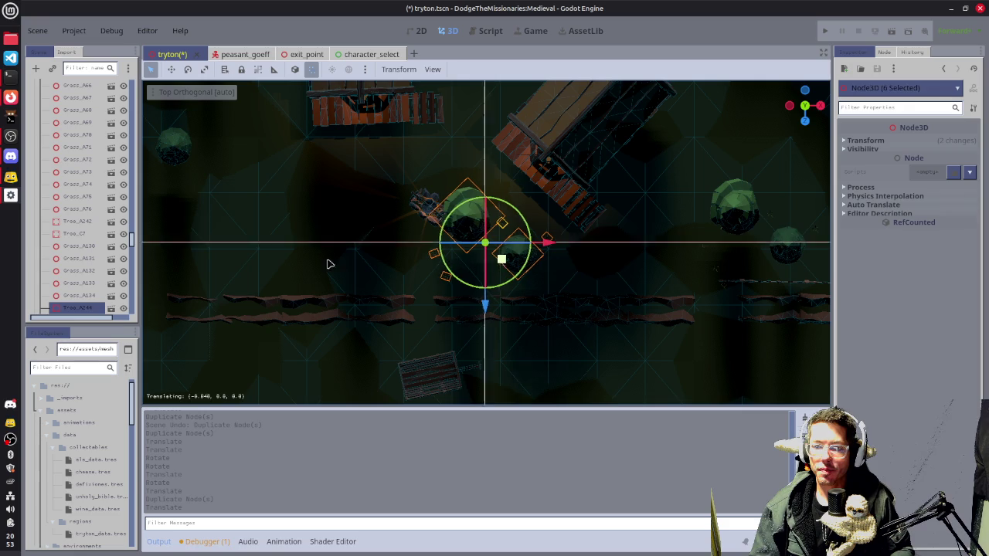
{"action": "key", "text": "g"}
{"action": "key", "text": "x"}
{"action": "left_click", "coordinate": [338, 261]}
{"action": "key", "text": "r"}
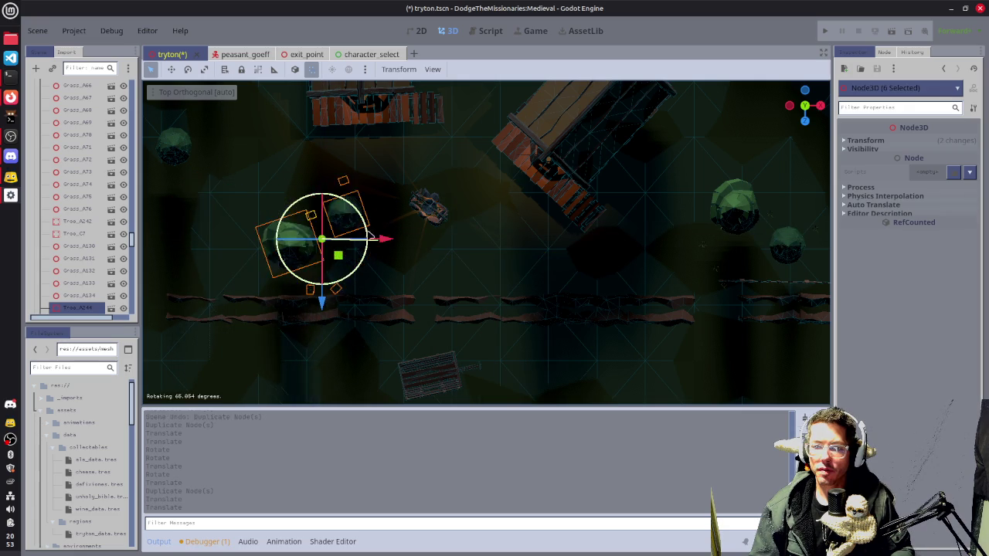
{"action": "left_click", "coordinate": [303, 218]}
{"action": "key", "text": "g"}
{"action": "key", "text": "x"}
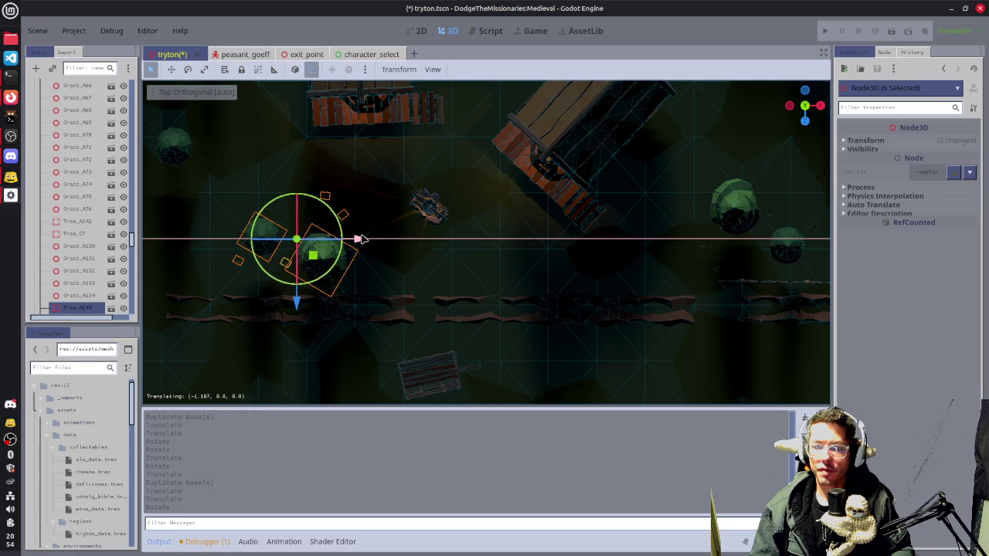
{"action": "left_click", "coordinate": [379, 242]}
- Copy three roadside grass clumps, turn them 90 degrees along the road, duplicate again, and save
{"action": "scroll", "coordinate": [402, 253], "scroll_direction": "down", "scroll_amount": 3}
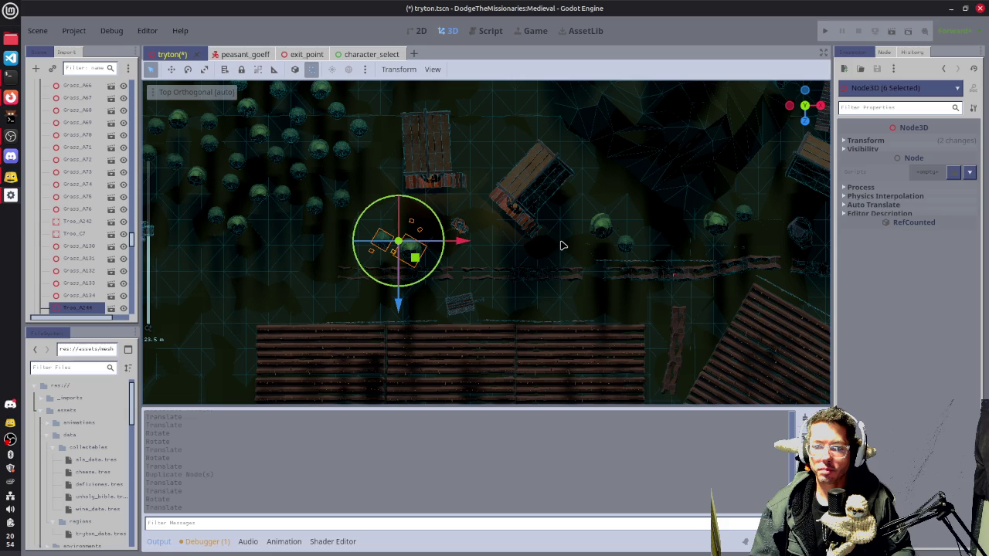
{"action": "left_click_drag", "start_coordinate": [744, 224], "coordinate": [479, 224]}
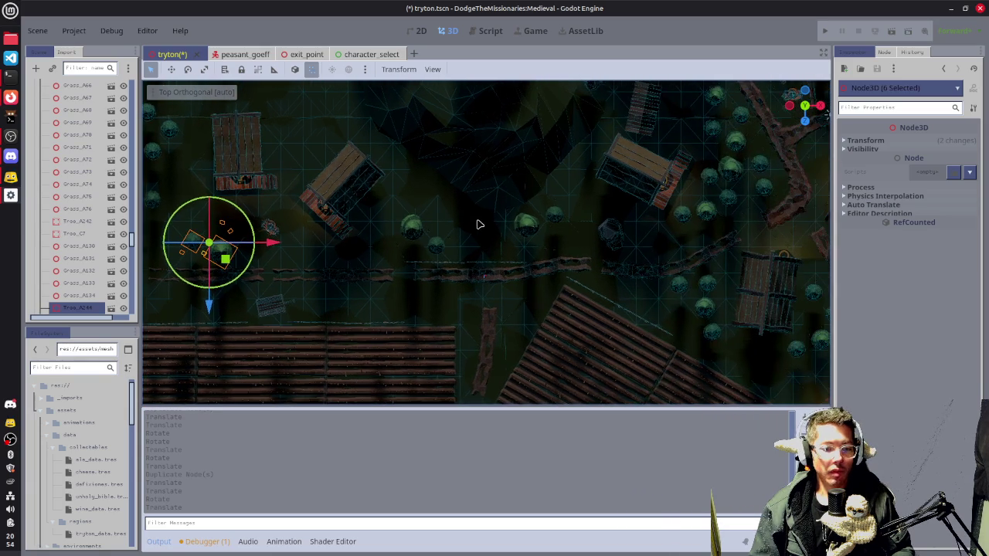
{"action": "scroll", "coordinate": [551, 264], "scroll_direction": "up", "scroll_amount": 5}
{"action": "scroll", "coordinate": [551, 264], "scroll_direction": "up", "scroll_amount": 3}
{"action": "mouse_move", "coordinate": [576, 245]}
{"action": "left_mouse_down"}
{"action": "mouse_move", "coordinate": [646, 276]}
{"action": "mouse_move", "coordinate": [375, 259]}
{"action": "left_mouse_up"}
{"action": "key", "text": "ctrl+d"}
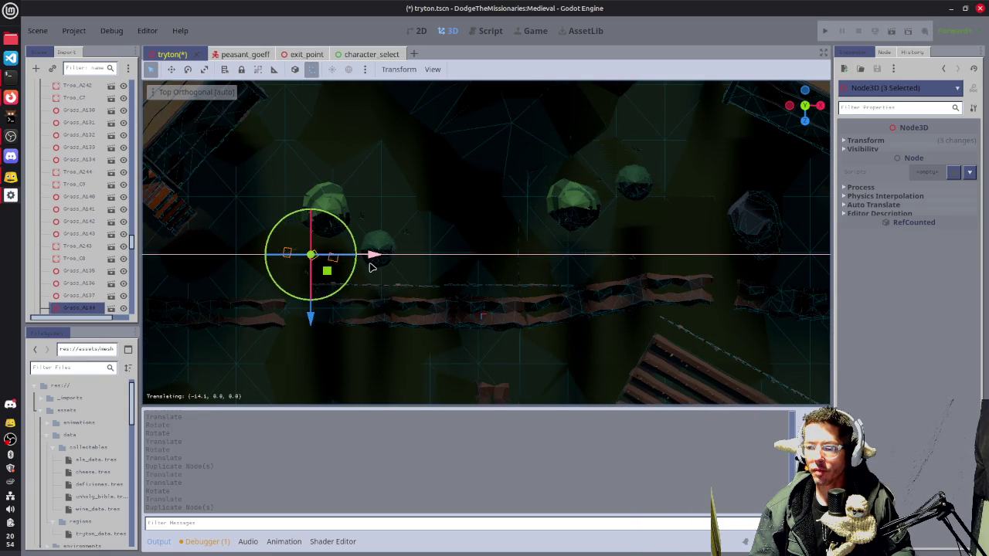
{"action": "key", "text": "f"}
{"action": "left_click_drag", "start_coordinate": [554, 245], "coordinate": [221, 249]}
{"action": "key", "text": "f"}
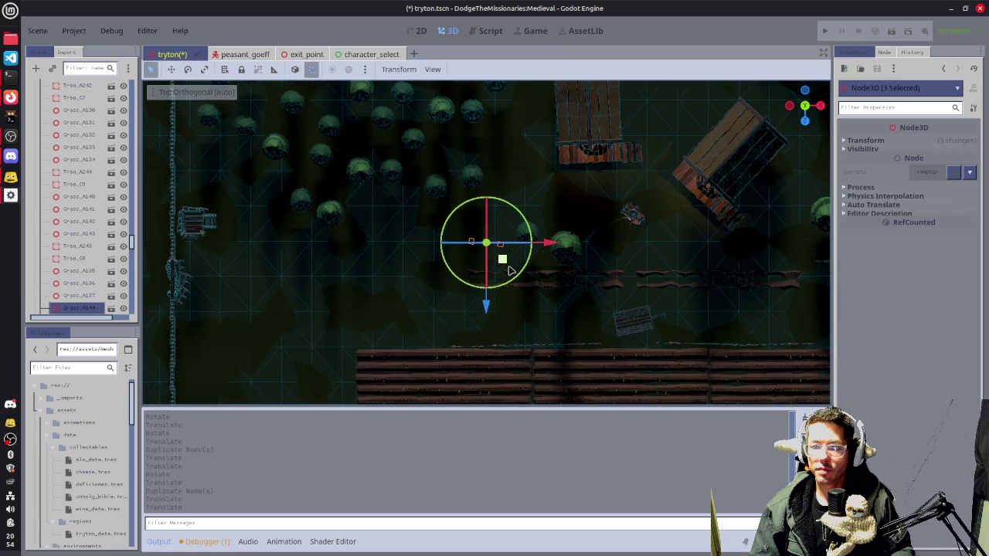
{"action": "mouse_move", "coordinate": [514, 280]}
{"action": "left_mouse_down"}
{"action": "mouse_move", "coordinate": [459, 283]}
{"action": "mouse_move", "coordinate": [435, 256]}
{"action": "left_mouse_up"}
{"action": "mouse_move", "coordinate": [503, 262]}
{"action": "left_mouse_down"}
{"action": "mouse_move", "coordinate": [636, 250]}
{"action": "mouse_move", "coordinate": [665, 259]}
{"action": "mouse_move", "coordinate": [613, 279]}
{"action": "mouse_move", "coordinate": [622, 270]}
{"action": "mouse_move", "coordinate": [634, 295]}
{"action": "mouse_move", "coordinate": [675, 261]}
{"action": "mouse_move", "coordinate": [750, 264]}
{"action": "mouse_move", "coordinate": [740, 261]}
{"action": "mouse_move", "coordinate": [721, 299]}
{"action": "mouse_move", "coordinate": [674, 301]}
{"action": "mouse_move", "coordinate": [690, 287]}
{"action": "mouse_move", "coordinate": [711, 298]}
{"action": "mouse_move", "coordinate": [704, 325]}
{"action": "mouse_move", "coordinate": [717, 350]}
{"action": "mouse_move", "coordinate": [710, 321]}
{"action": "mouse_move", "coordinate": [719, 347]}
{"action": "mouse_move", "coordinate": [684, 340]}
{"action": "mouse_move", "coordinate": [676, 325]}
{"action": "mouse_move", "coordinate": [711, 323]}
{"action": "mouse_move", "coordinate": [696, 321]}
{"action": "left_mouse_up"}
{"action": "key", "text": "ctrl+d"}
{"action": "key", "text": "ctrl+d"}
{"action": "key", "text": "ctrl+s"}
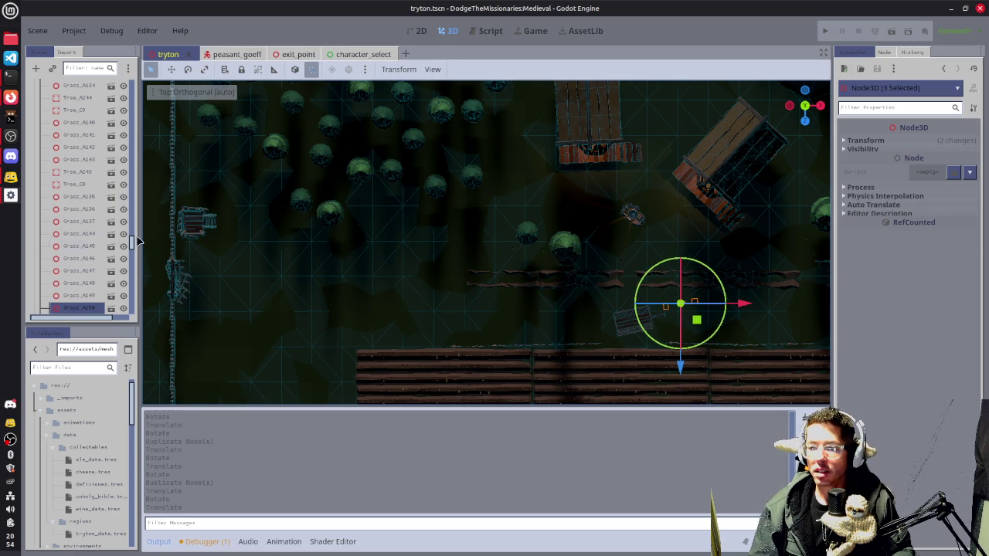
- Enable Fog and Volumetric Fog on the WorldEnvironment node
{"action": "left_click_drag", "start_coordinate": [130, 241], "coordinate": [130, 85]}
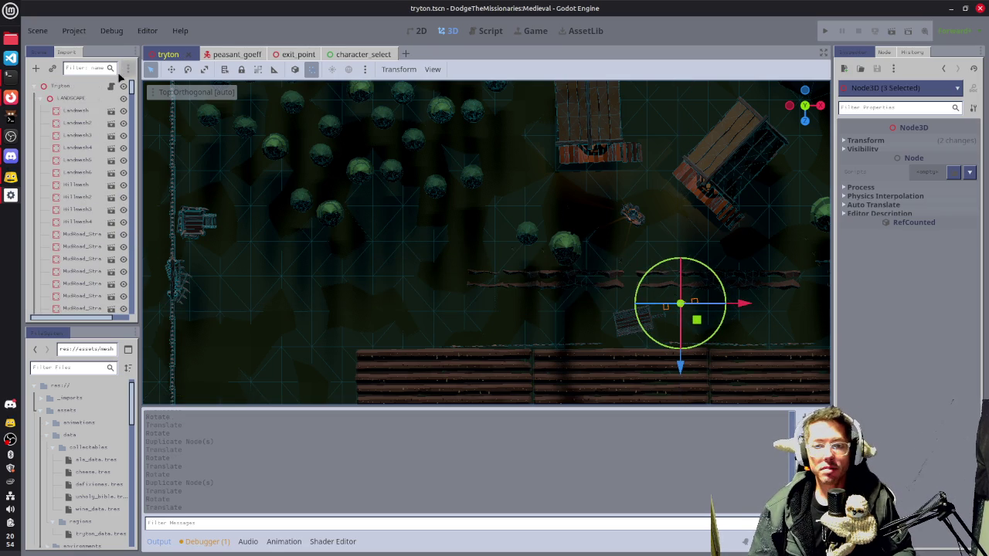
{"action": "left_click", "coordinate": [44, 99]}
{"action": "left_click", "coordinate": [45, 123]}
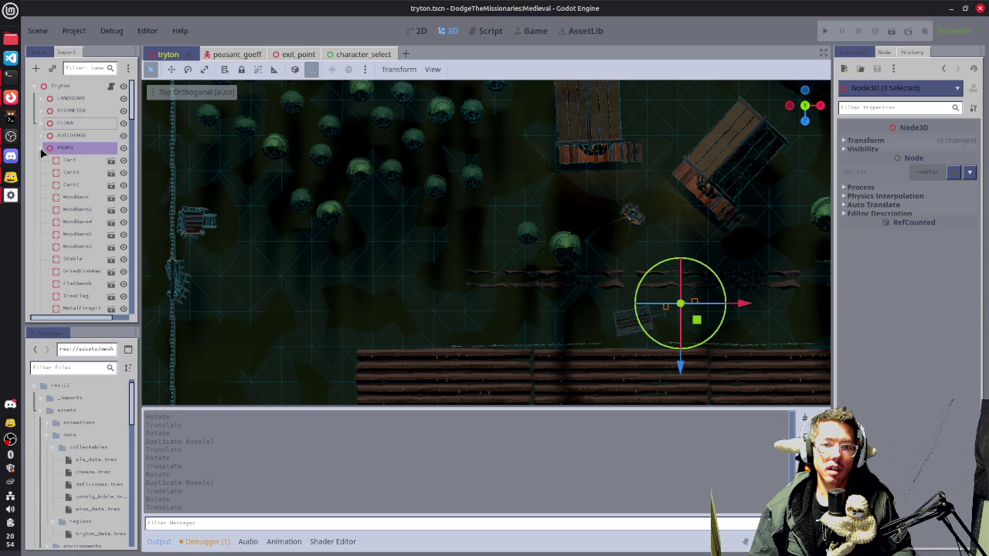
{"action": "left_click", "coordinate": [44, 136]}
{"action": "left_click", "coordinate": [81, 184]}
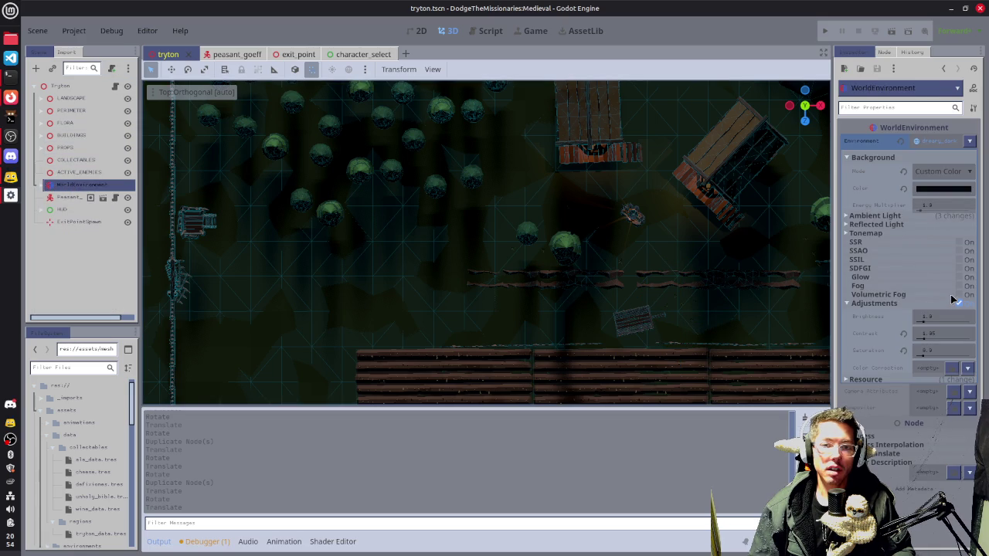
{"action": "left_click", "coordinate": [968, 295]}
{"action": "left_click", "coordinate": [963, 286]}
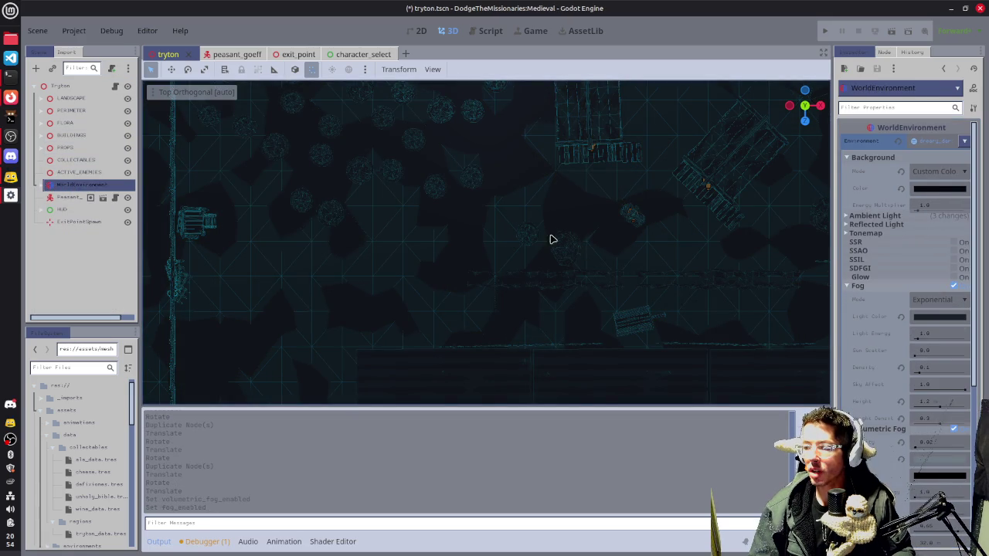
- Save the scene and launch it as a playtest with F6
{"action": "left_click_drag", "start_coordinate": [530, 246], "coordinate": [499, 228]}
{"action": "key", "text": "ctrl+s"}
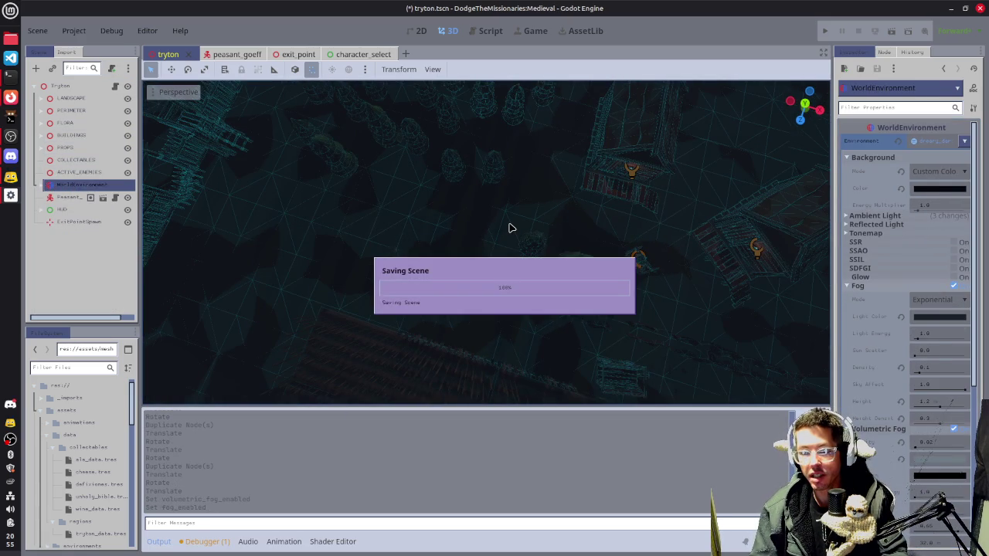
{"action": "key", "text": "F6"}
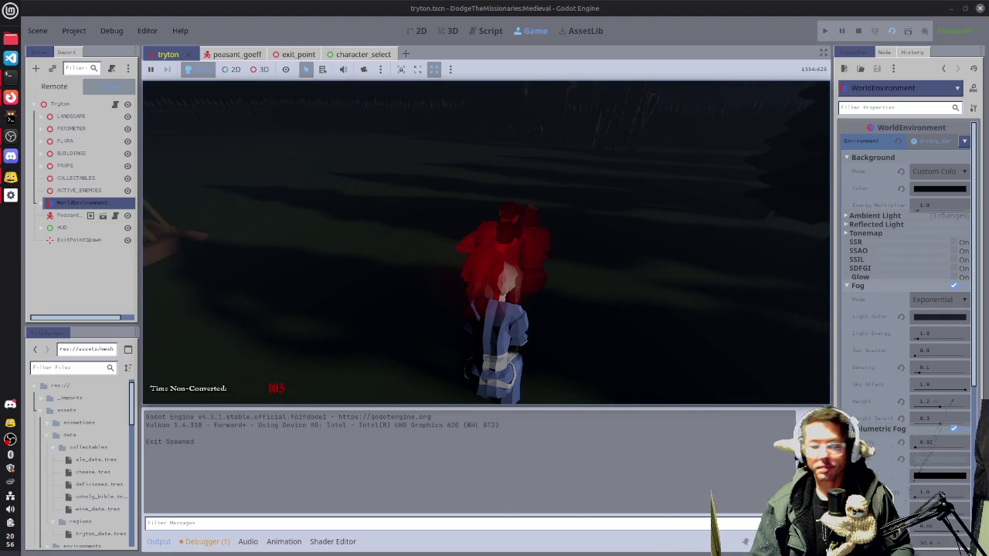
- Switch from the running game to the terminal window
{"action": "key", "text": "alt+Tab"}
{"action": "key", "text": "alt+Tab"}
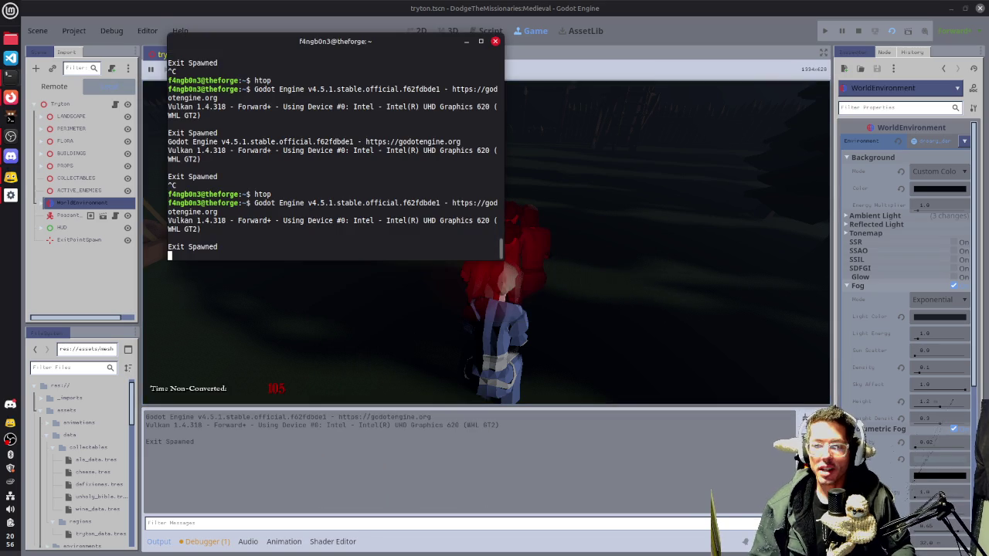
- Kill the game process with SIGTERM from htop, then close the terminal
{"action": "key", "text": "ctrl+c"}
{"action": "type", "text": "htop"}
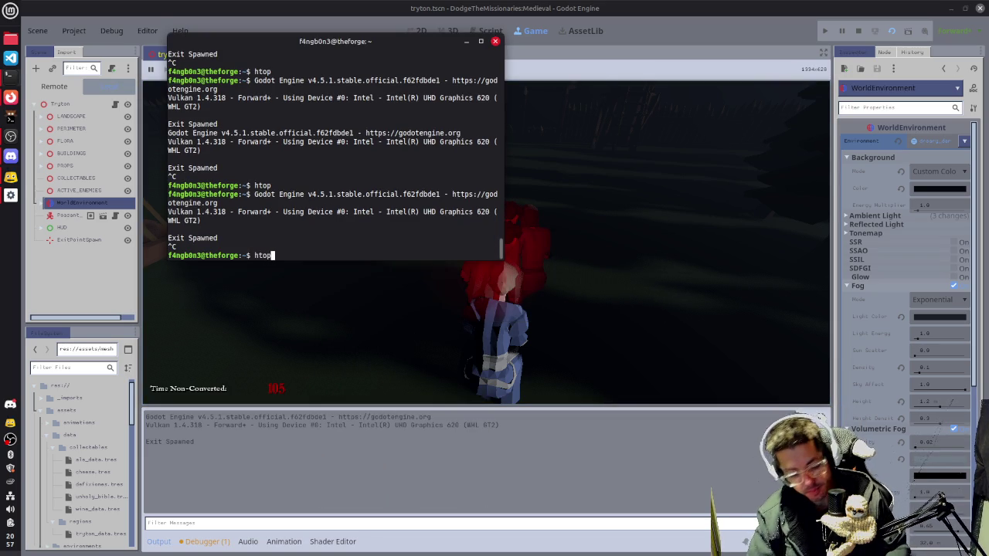
{"action": "key", "text": "Return"}
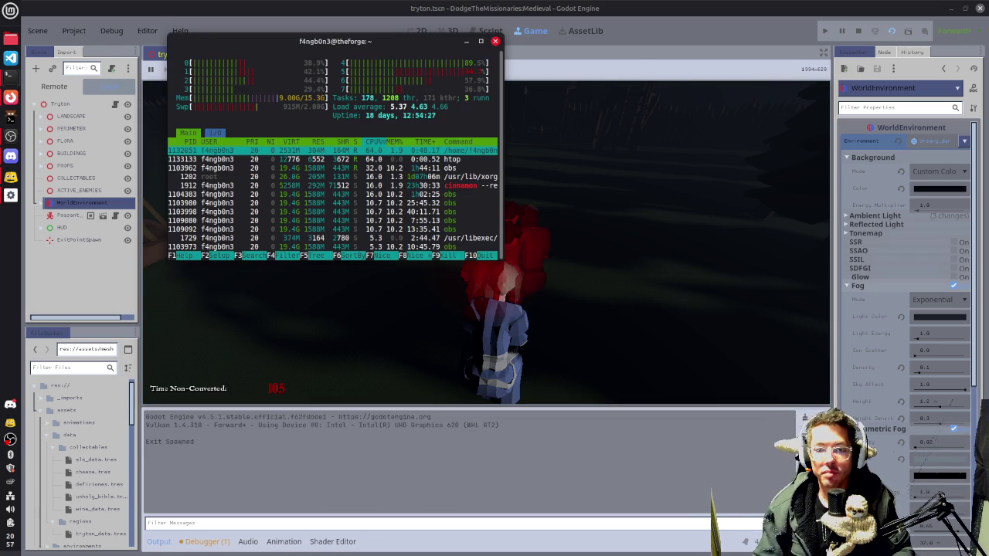
{"action": "key", "text": "F9"}
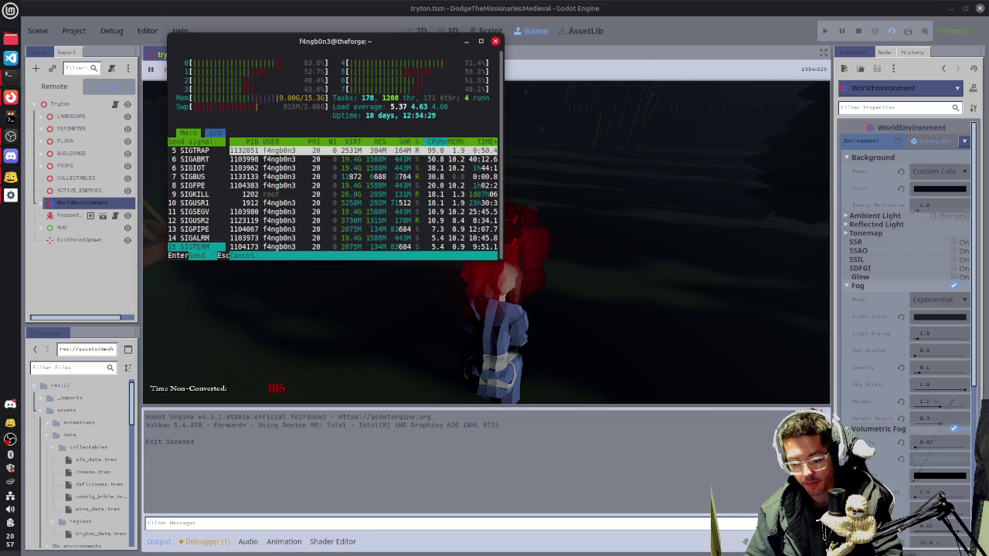
{"action": "key", "text": "Return"}
{"action": "key", "text": "q"}
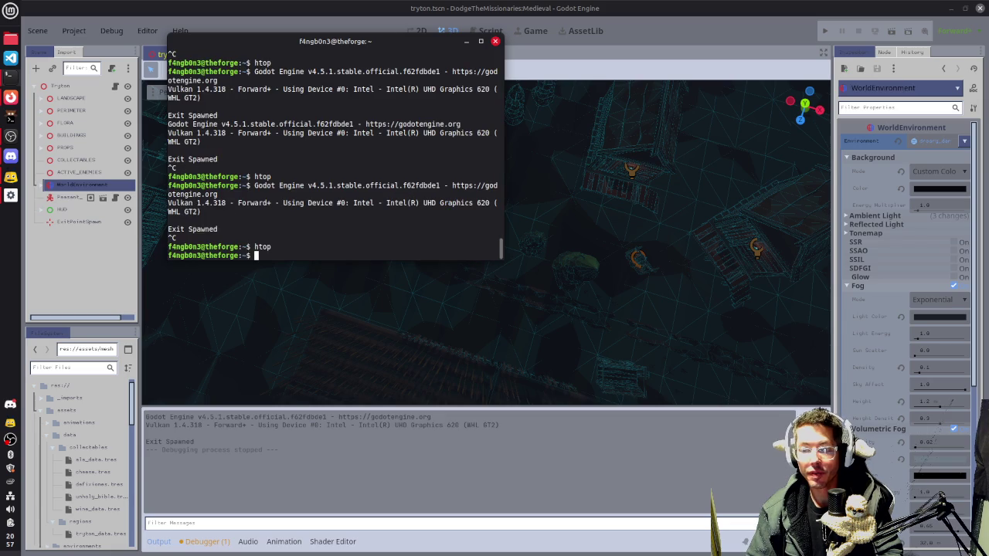
{"action": "key", "text": "ctrl+d"}
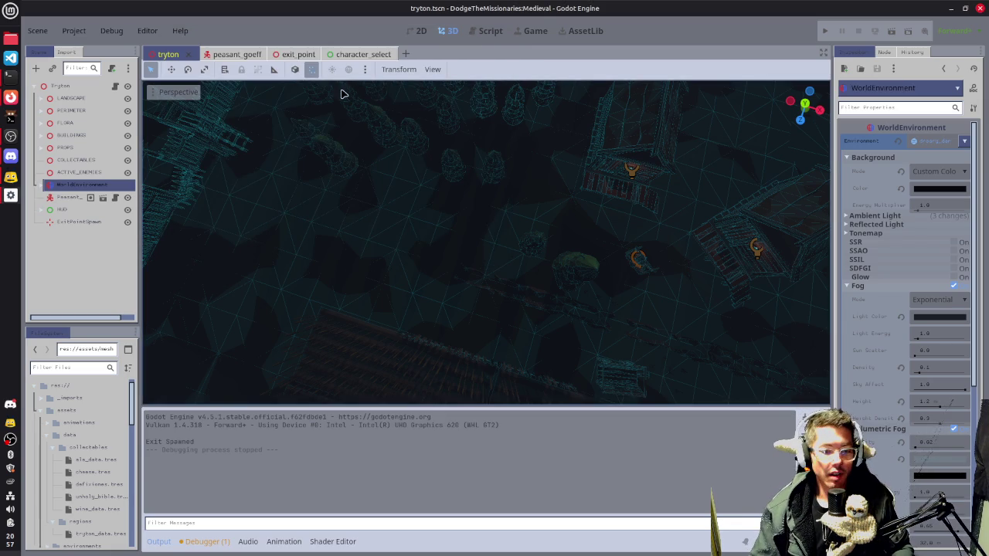
- Uncheck Fog and Volumetric Fog in the WorldEnvironment's Environment resource
{"action": "mouse_move", "coordinate": [514, 178]}
{"action": "left_mouse_down"}
{"action": "mouse_move", "coordinate": [558, 144]}
{"action": "mouse_move", "coordinate": [563, 160]}
{"action": "left_mouse_up"}
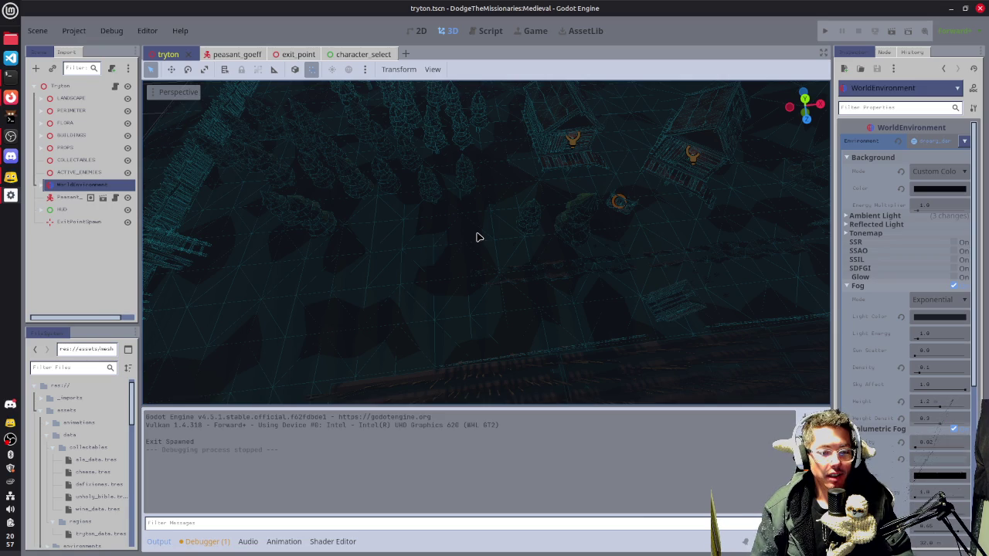
{"action": "left_click", "coordinate": [922, 348]}
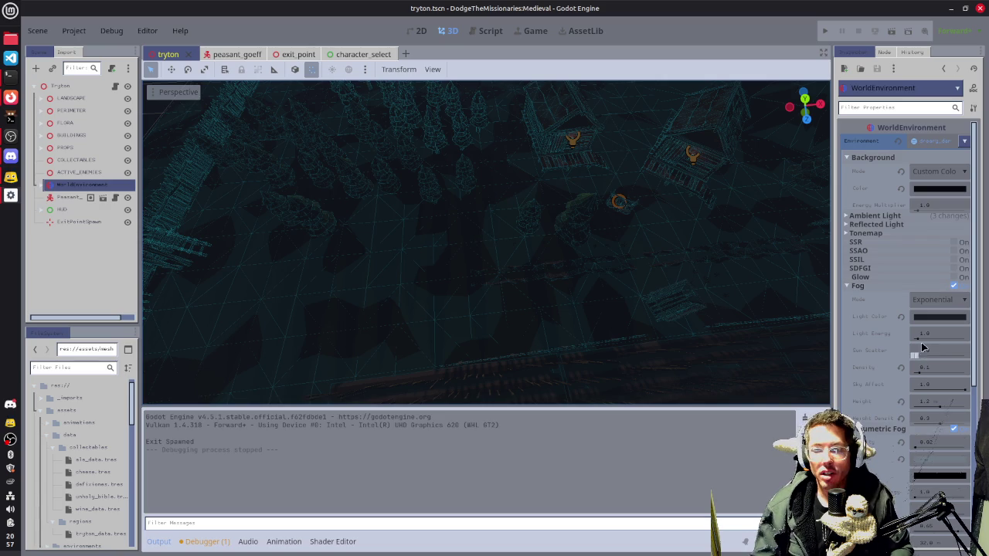
{"action": "left_click", "coordinate": [955, 287]}
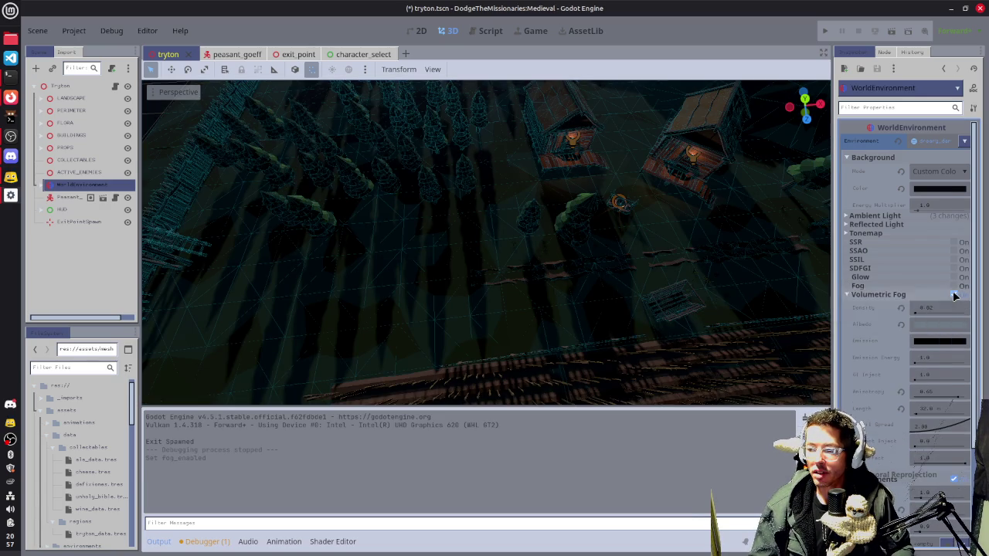
{"action": "left_click", "coordinate": [955, 295]}
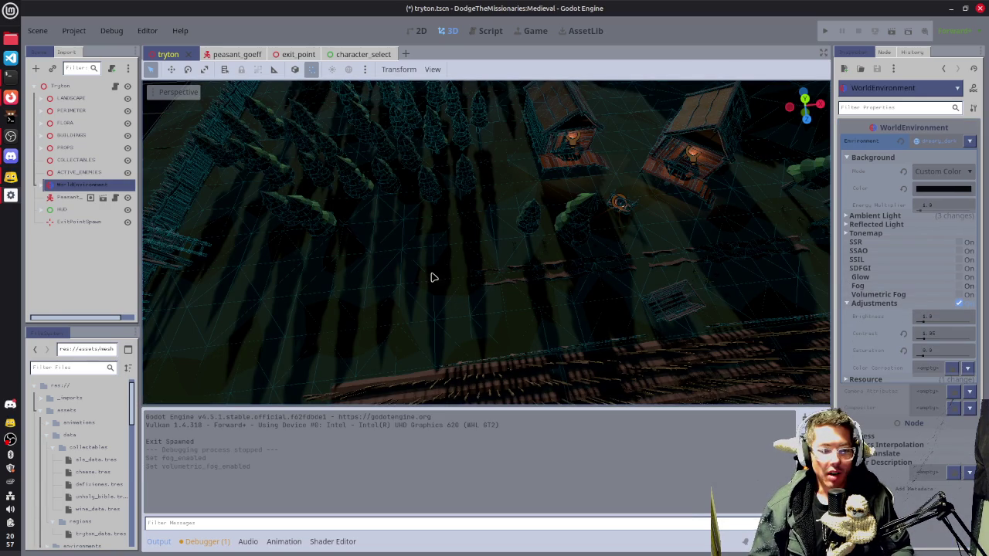
{"action": "mouse_move", "coordinate": [458, 301]}
{"action": "left_mouse_down"}
{"action": "mouse_move", "coordinate": [572, 275]}
{"action": "mouse_move", "coordinate": [464, 250]}
{"action": "mouse_move", "coordinate": [496, 257]}
{"action": "left_mouse_up"}
- Duplicate three trees near the houses, then move and rotate the copies in top view
{"action": "left_click_drag", "start_coordinate": [628, 262], "coordinate": [524, 280]}
{"action": "mouse_move", "coordinate": [683, 258]}
{"action": "left_mouse_down"}
{"action": "mouse_move", "coordinate": [375, 311]}
{"action": "mouse_move", "coordinate": [557, 258]}
{"action": "mouse_move", "coordinate": [554, 204]}
{"action": "left_mouse_up"}
{"action": "left_click", "coordinate": [591, 170]}
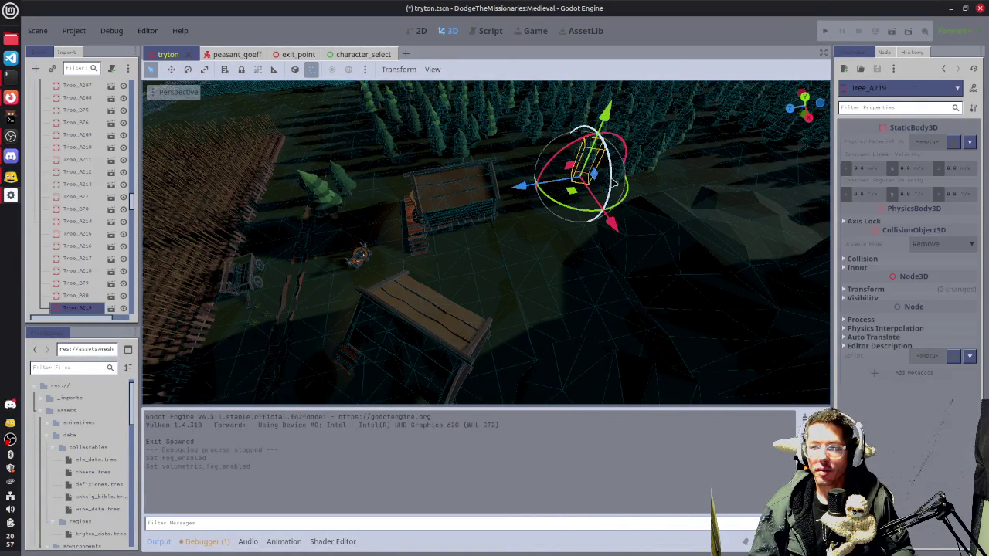
{"action": "left_click", "coordinate": [619, 179], "text": "shift"}
{"action": "key", "text": "KP_7"}
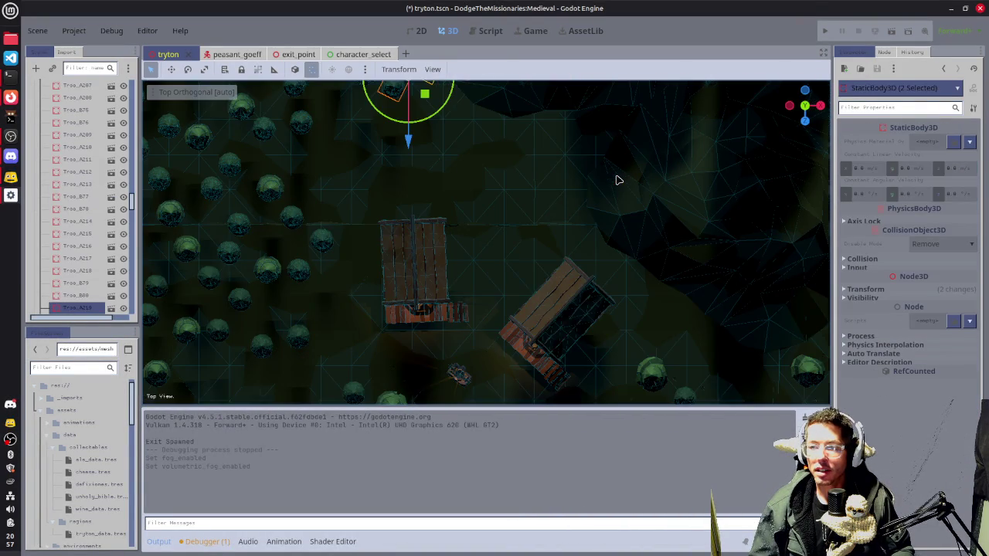
{"action": "left_click_drag", "start_coordinate": [547, 146], "coordinate": [638, 268]}
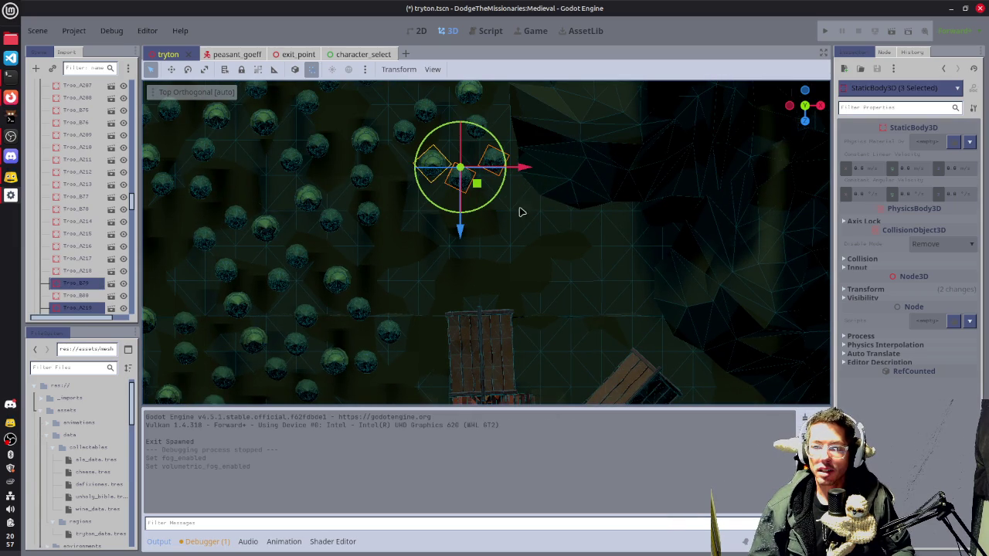
{"action": "key", "text": "ctrl+d"}
{"action": "mouse_move", "coordinate": [486, 191]}
{"action": "left_mouse_down"}
{"action": "mouse_move", "coordinate": [547, 268]}
{"action": "mouse_move", "coordinate": [547, 288]}
{"action": "left_mouse_up"}
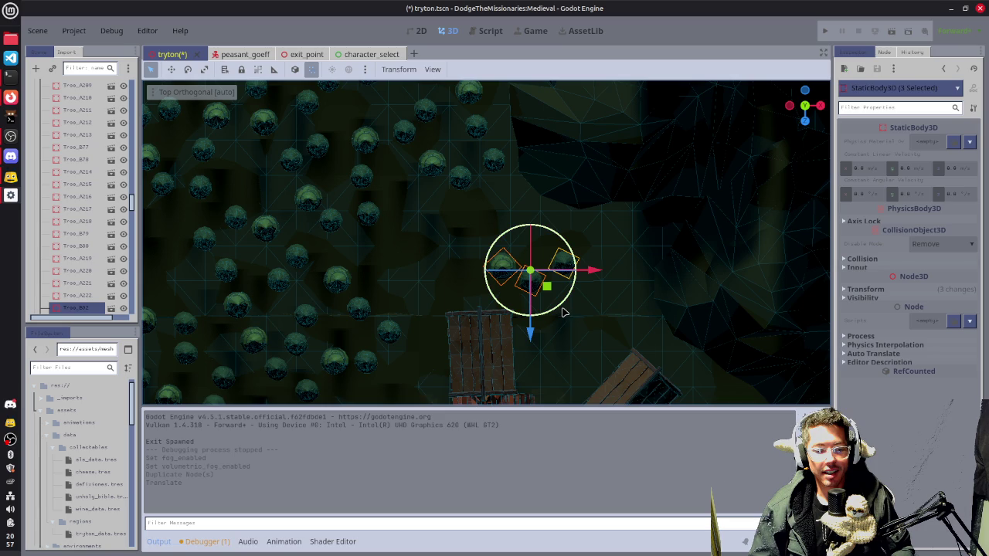
{"action": "key", "text": "r"}
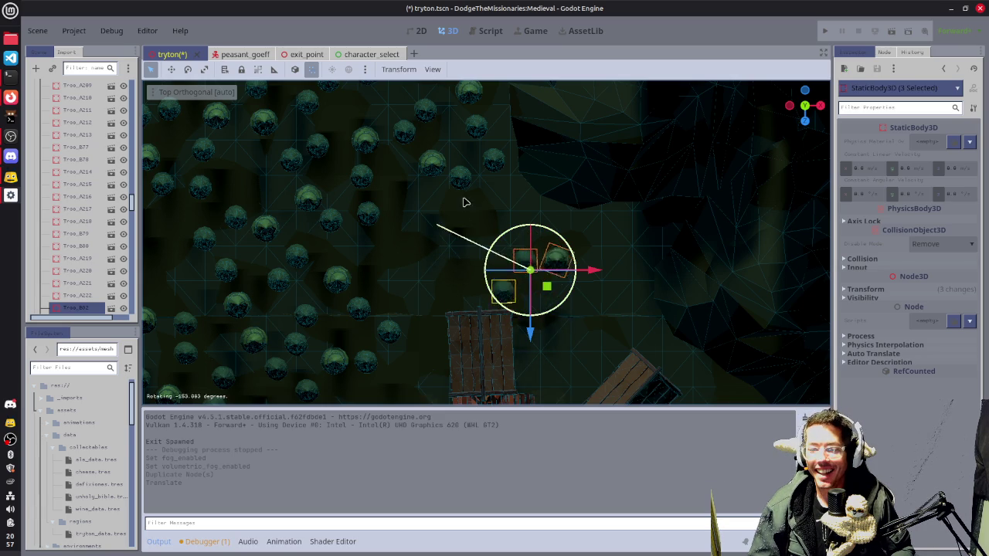
{"action": "left_click", "coordinate": [566, 263]}
{"action": "left_click_drag", "start_coordinate": [547, 289], "coordinate": [551, 313]}
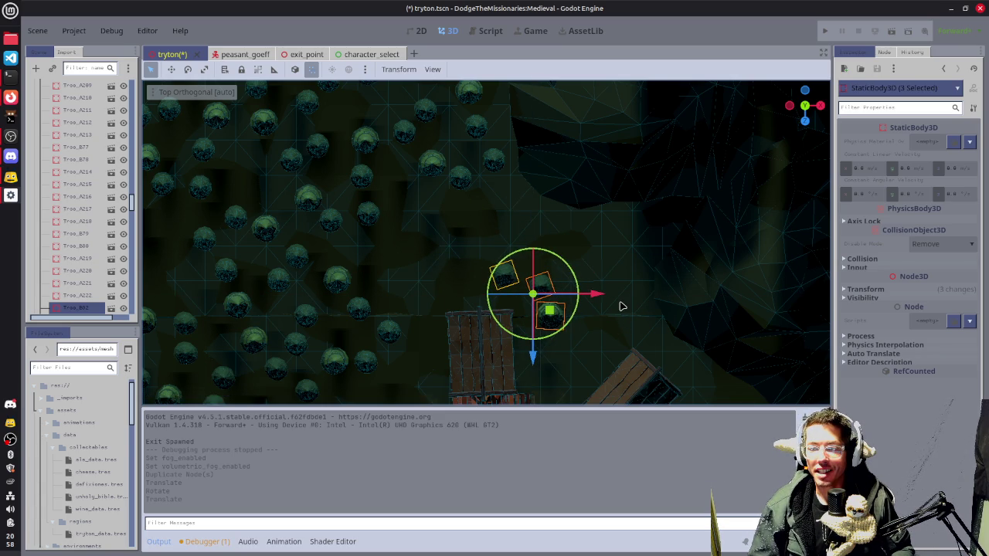
- Make a second copy of the tree trio and move it into place
{"action": "key", "text": "ctrl+d"}
{"action": "key", "text": "g"}
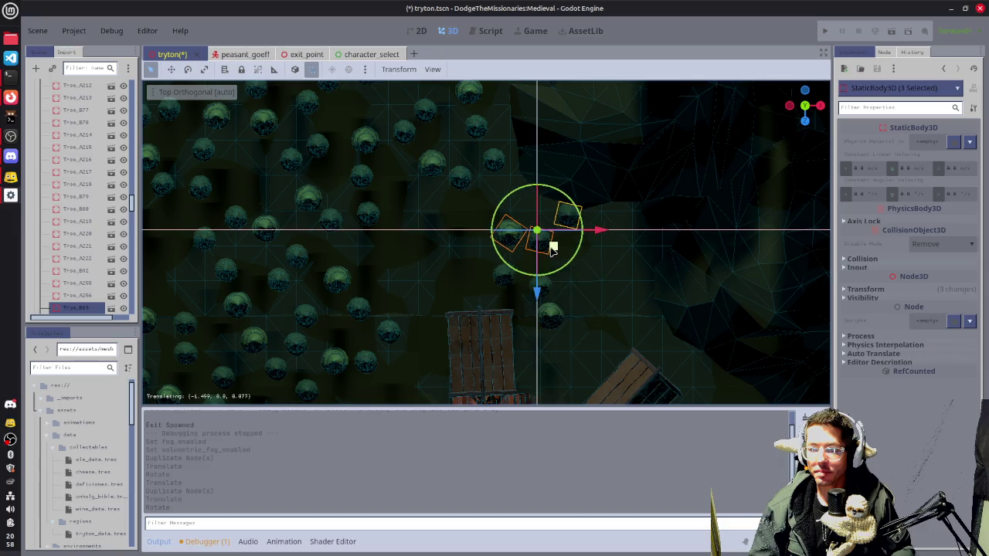
{"action": "left_click", "coordinate": [534, 249]}
{"action": "mouse_move", "coordinate": [563, 286]}
{"action": "left_mouse_down"}
{"action": "mouse_move", "coordinate": [521, 286]}
{"action": "mouse_move", "coordinate": [510, 266]}
{"action": "left_mouse_up"}
{"action": "left_click_drag", "start_coordinate": [565, 165], "coordinate": [517, 302]}
{"action": "key", "text": "KP_7"}
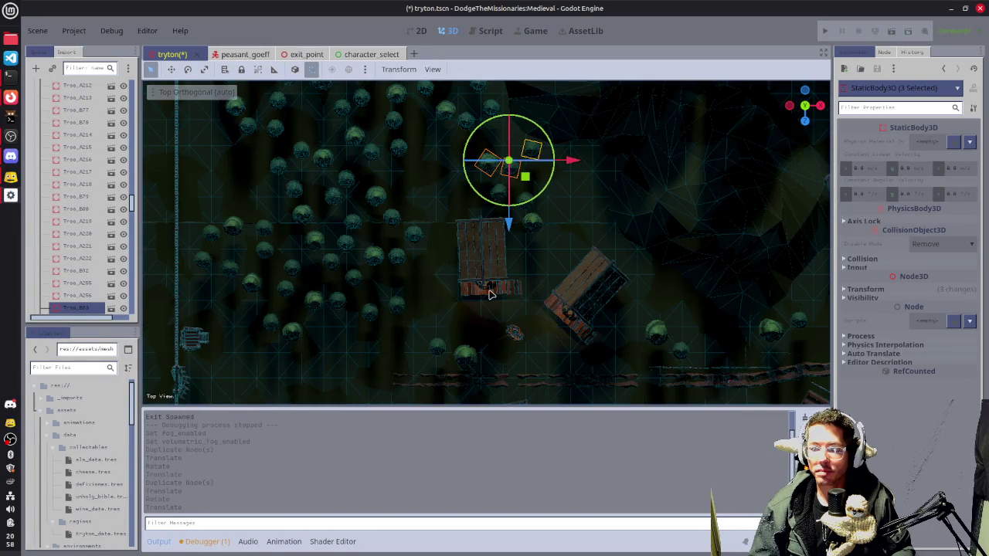
{"action": "mouse_move", "coordinate": [771, 268]}
{"action": "left_mouse_down"}
{"action": "mouse_move", "coordinate": [360, 287]}
{"action": "mouse_move", "coordinate": [392, 286]}
{"action": "mouse_move", "coordinate": [391, 319]}
{"action": "mouse_move", "coordinate": [502, 267]}
{"action": "mouse_move", "coordinate": [317, 205]}
{"action": "mouse_move", "coordinate": [581, 289]}
{"action": "left_mouse_up"}
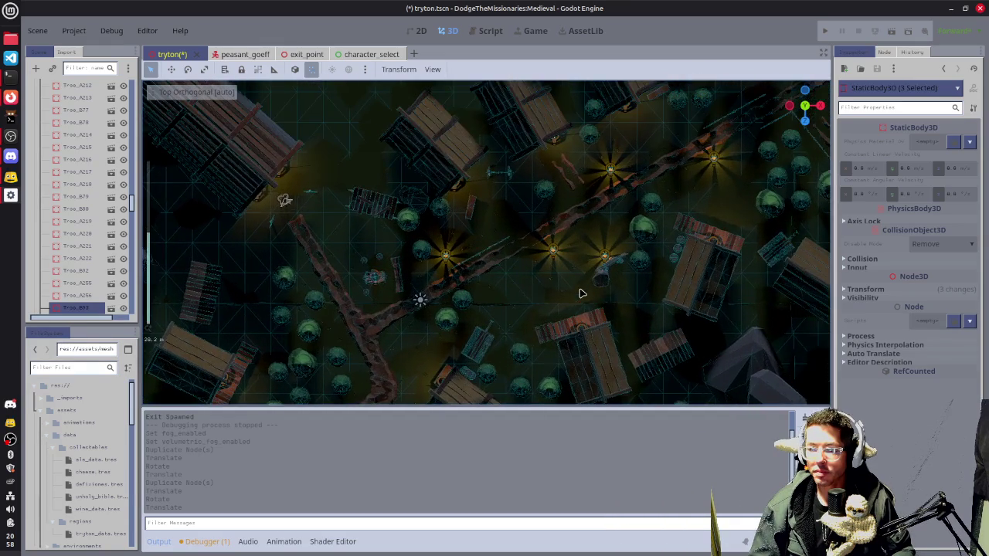
- Box-select seven grass clumps and move them down and to the left
{"action": "scroll", "coordinate": [579, 292], "scroll_direction": "up", "scroll_amount": 3}
{"action": "scroll", "coordinate": [580, 292], "scroll_direction": "up", "scroll_amount": 2}
{"action": "scroll", "coordinate": [556, 288], "scroll_direction": "down", "scroll_amount": 2}
{"action": "mouse_move", "coordinate": [489, 255]}
{"action": "left_mouse_down"}
{"action": "mouse_move", "coordinate": [613, 314]}
{"action": "mouse_move", "coordinate": [596, 309]}
{"action": "left_mouse_up"}
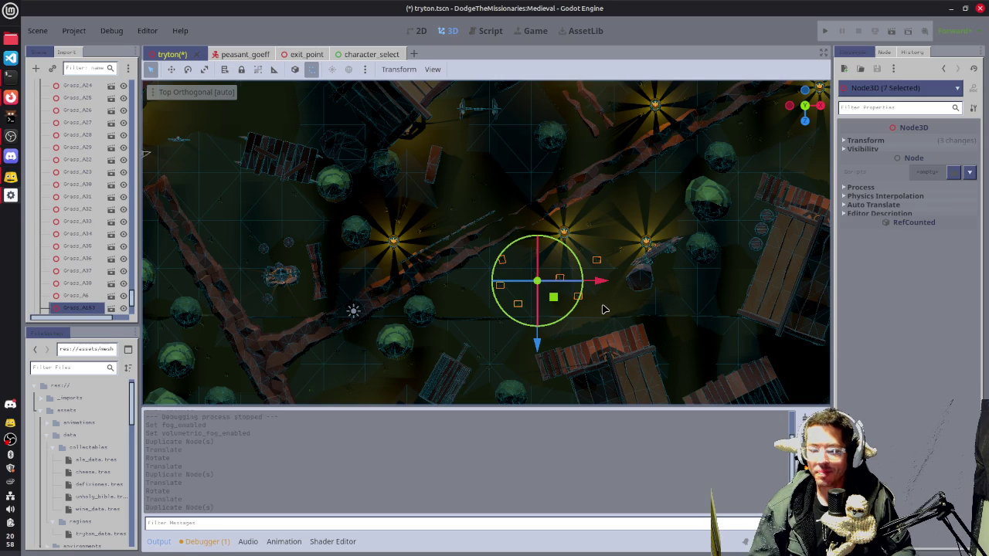
{"action": "scroll", "coordinate": [605, 309], "scroll_direction": "down", "scroll_amount": 10}
{"action": "mouse_move", "coordinate": [516, 265]}
{"action": "left_mouse_down"}
{"action": "mouse_move", "coordinate": [375, 296]}
{"action": "mouse_move", "coordinate": [324, 324]}
{"action": "mouse_move", "coordinate": [332, 315]}
{"action": "left_mouse_up"}
{"action": "key", "text": "f"}
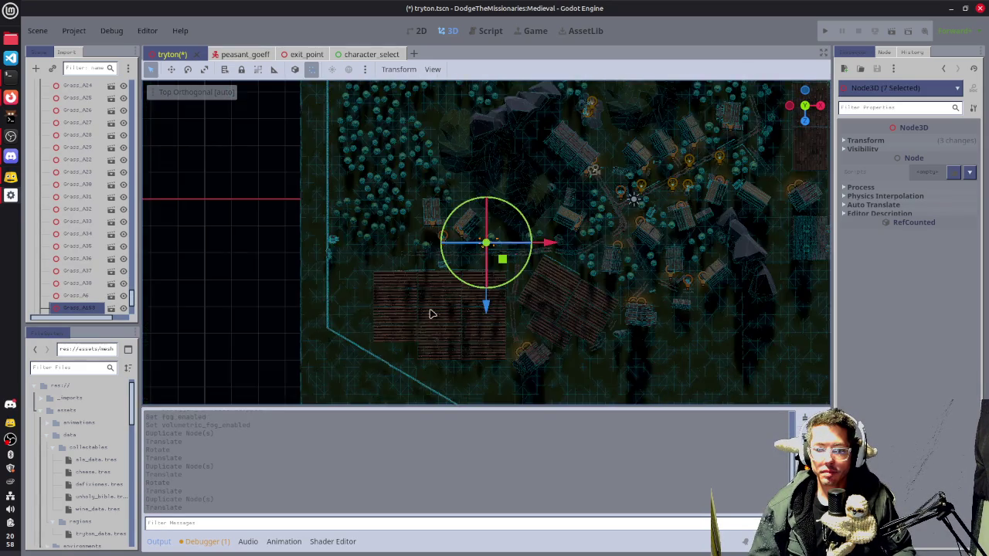
{"action": "scroll", "coordinate": [464, 286], "scroll_direction": "up", "scroll_amount": 5}
- Duplicate the seven grass clumps, place the copies up-left, and duplicate them again
{"action": "key", "text": "ctrl+d"}
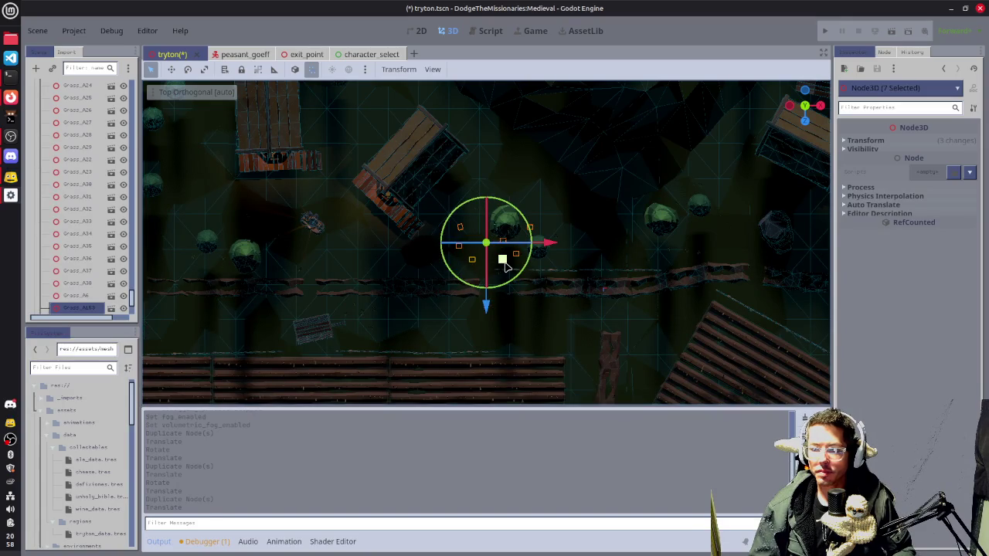
{"action": "mouse_move", "coordinate": [504, 265]}
{"action": "left_mouse_down"}
{"action": "mouse_move", "coordinate": [582, 332]}
{"action": "mouse_move", "coordinate": [621, 306]}
{"action": "mouse_move", "coordinate": [632, 327]}
{"action": "mouse_move", "coordinate": [556, 288]}
{"action": "left_mouse_up"}
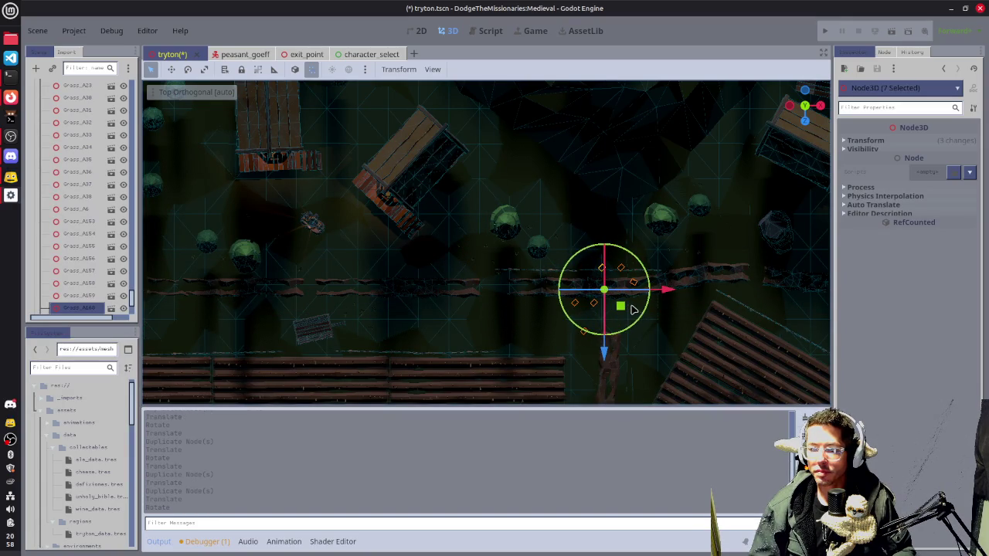
{"action": "mouse_move", "coordinate": [620, 306]}
{"action": "left_mouse_down"}
{"action": "mouse_move", "coordinate": [479, 249]}
{"action": "mouse_move", "coordinate": [366, 165]}
{"action": "mouse_move", "coordinate": [372, 145]}
{"action": "left_mouse_up"}
{"action": "left_click_drag", "start_coordinate": [360, 232], "coordinate": [498, 197]}
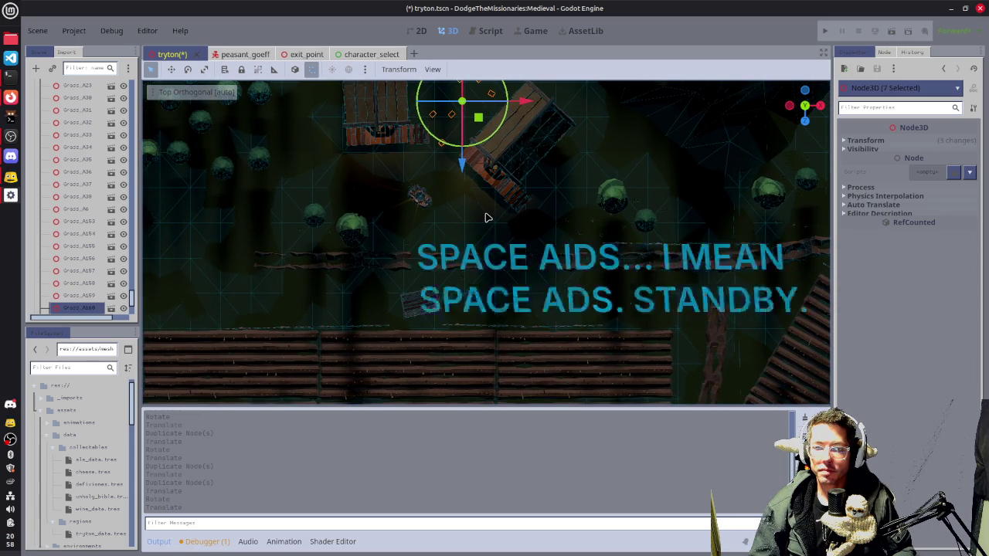
{"action": "key", "text": "ctrl+d"}
- Drag the new grass copies into place near the cart
{"action": "mouse_move", "coordinate": [479, 117]}
{"action": "left_mouse_down"}
{"action": "mouse_move", "coordinate": [443, 192]}
{"action": "mouse_move", "coordinate": [462, 216]}
{"action": "left_mouse_up"}
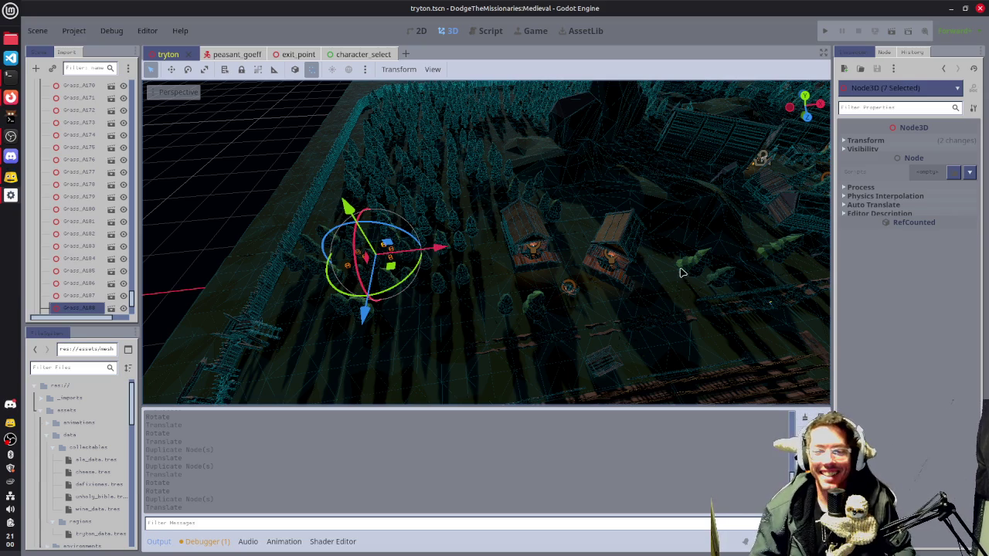
- Save the tryton scene with the newly scattered grass and trees
{"action": "left_click_drag", "start_coordinate": [677, 274], "coordinate": [455, 272]}
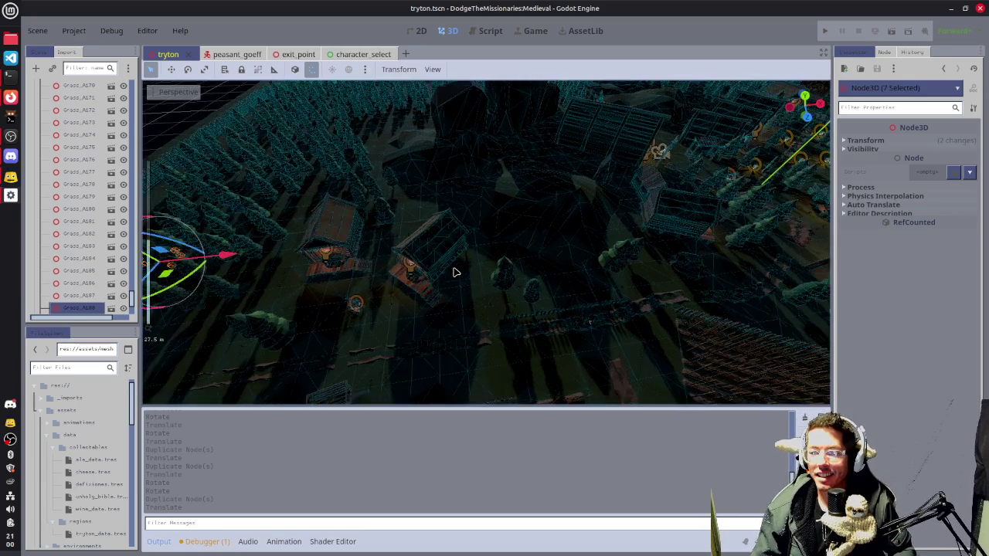
{"action": "mouse_move", "coordinate": [585, 273]}
{"action": "left_mouse_down"}
{"action": "mouse_move", "coordinate": [496, 204]}
{"action": "mouse_move", "coordinate": [484, 179]}
{"action": "mouse_move", "coordinate": [490, 201]}
{"action": "left_mouse_up"}
{"action": "mouse_move", "coordinate": [711, 190]}
{"action": "left_mouse_down"}
{"action": "mouse_move", "coordinate": [446, 208]}
{"action": "mouse_move", "coordinate": [471, 212]}
{"action": "mouse_move", "coordinate": [565, 283]}
{"action": "mouse_move", "coordinate": [591, 235]}
{"action": "mouse_move", "coordinate": [531, 210]}
{"action": "mouse_move", "coordinate": [554, 209]}
{"action": "mouse_move", "coordinate": [574, 234]}
{"action": "mouse_move", "coordinate": [528, 300]}
{"action": "mouse_move", "coordinate": [629, 254]}
{"action": "mouse_move", "coordinate": [522, 247]}
{"action": "left_mouse_up"}
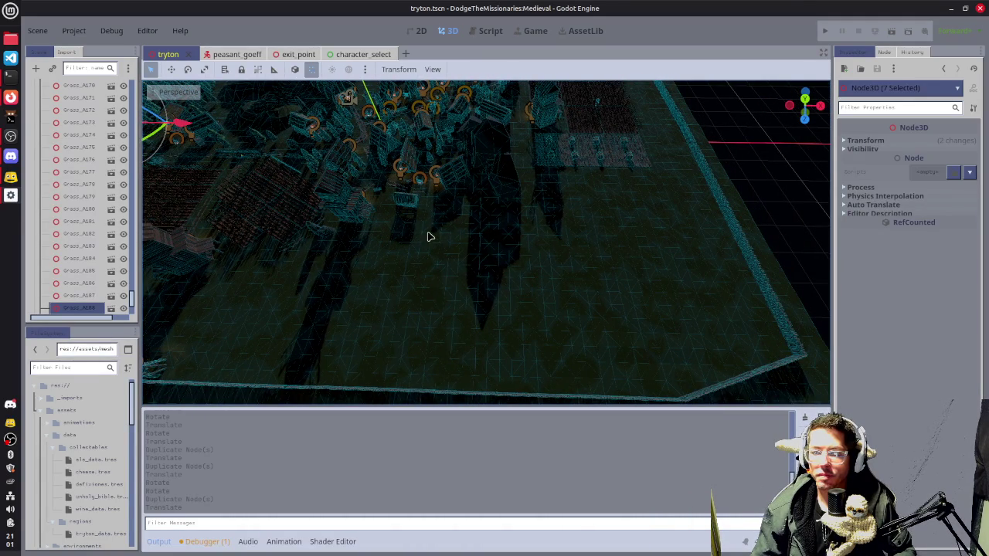
{"action": "mouse_move", "coordinate": [409, 219]}
{"action": "left_mouse_down"}
{"action": "mouse_move", "coordinate": [564, 286]}
{"action": "mouse_move", "coordinate": [448, 221]}
{"action": "mouse_move", "coordinate": [459, 229]}
{"action": "left_mouse_up"}
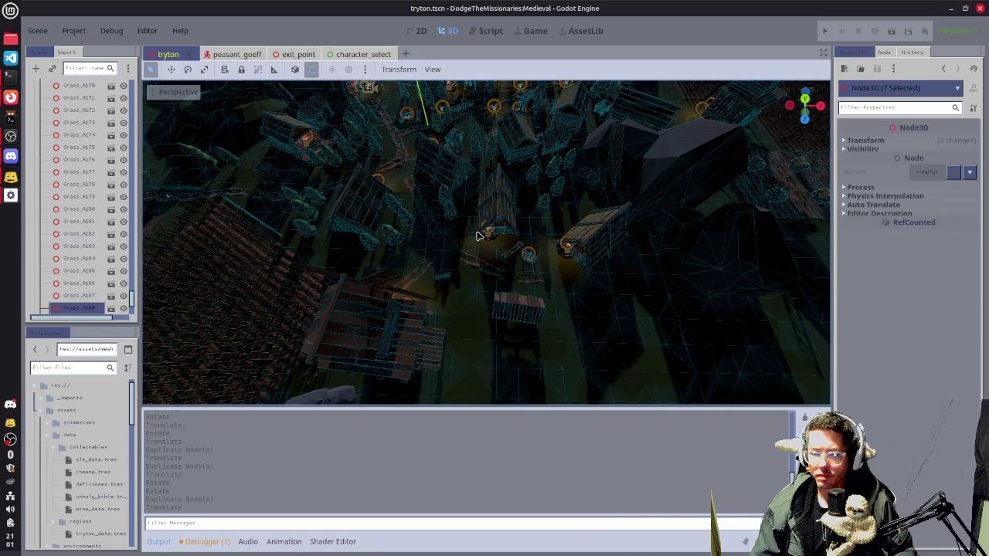
{"action": "key", "text": "ctrl+s"}
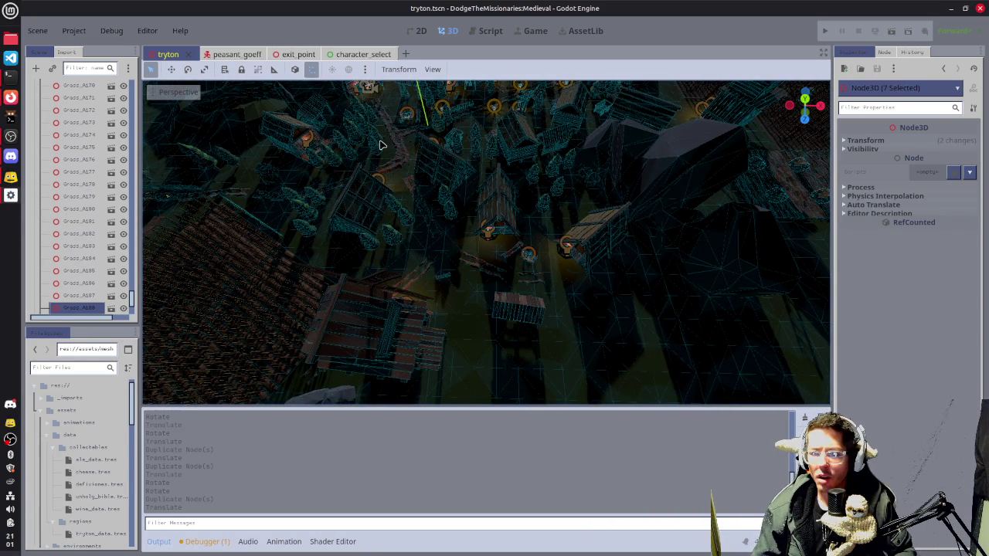
- Zoom in and select the small wooden house WoodHouse_Small7
{"action": "mouse_move", "coordinate": [583, 316]}
{"action": "left_mouse_down"}
{"action": "mouse_move", "coordinate": [642, 316]}
{"action": "mouse_move", "coordinate": [553, 256]}
{"action": "mouse_move", "coordinate": [475, 301]}
{"action": "left_mouse_up"}
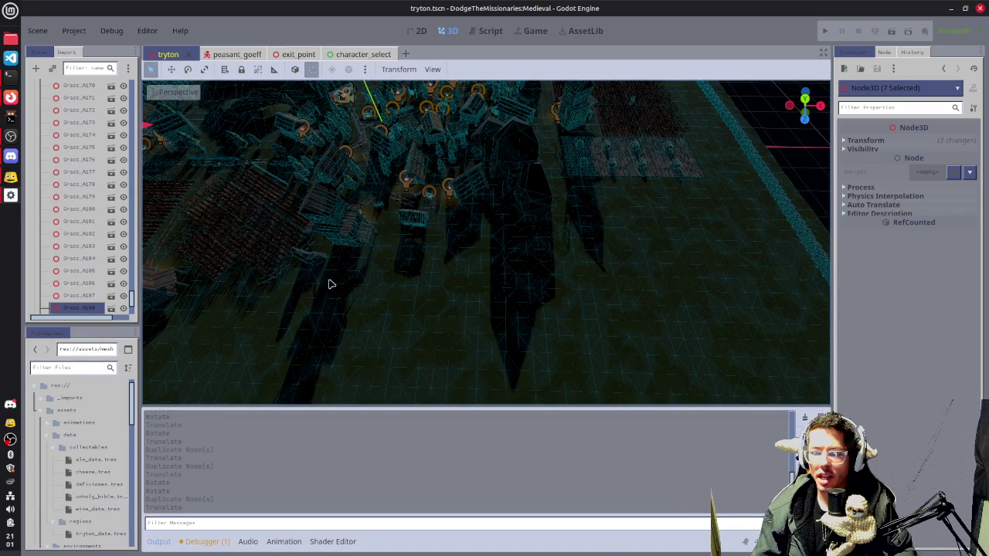
{"action": "scroll", "coordinate": [497, 255], "scroll_direction": "up", "scroll_amount": 5}
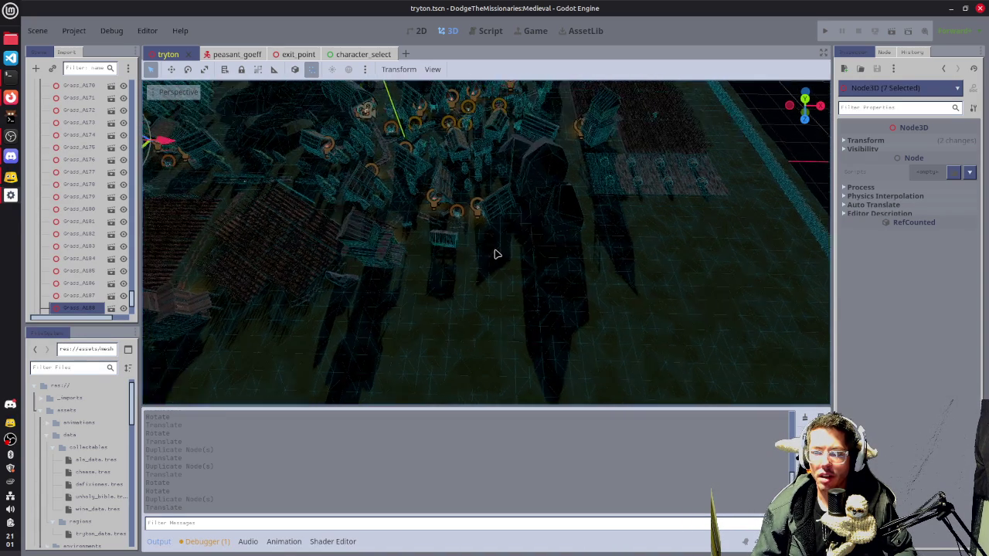
{"action": "left_click", "coordinate": [521, 219]}
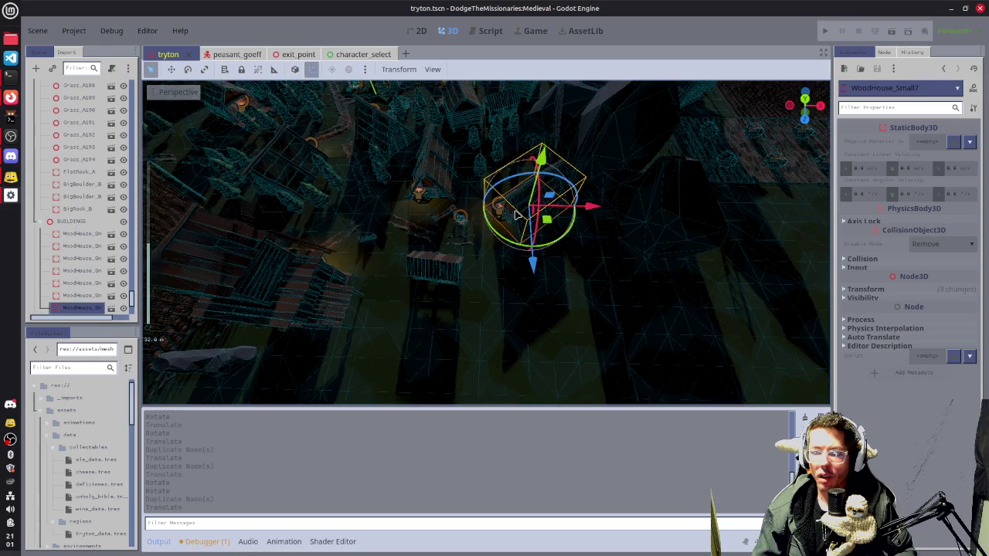
- Select the neighbouring house too, duplicate the pair and move the copies further down the village
{"action": "key", "text": "f"}
{"action": "left_click_drag", "start_coordinate": [567, 179], "coordinate": [530, 195]}
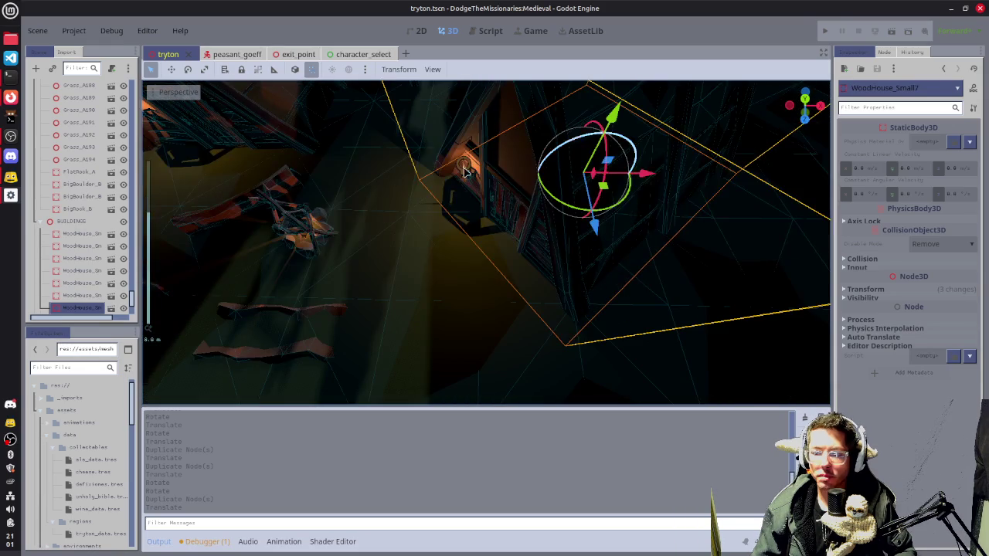
{"action": "left_click", "coordinate": [531, 194], "text": "shift"}
{"action": "scroll", "coordinate": [533, 187], "scroll_direction": "down", "scroll_amount": 3}
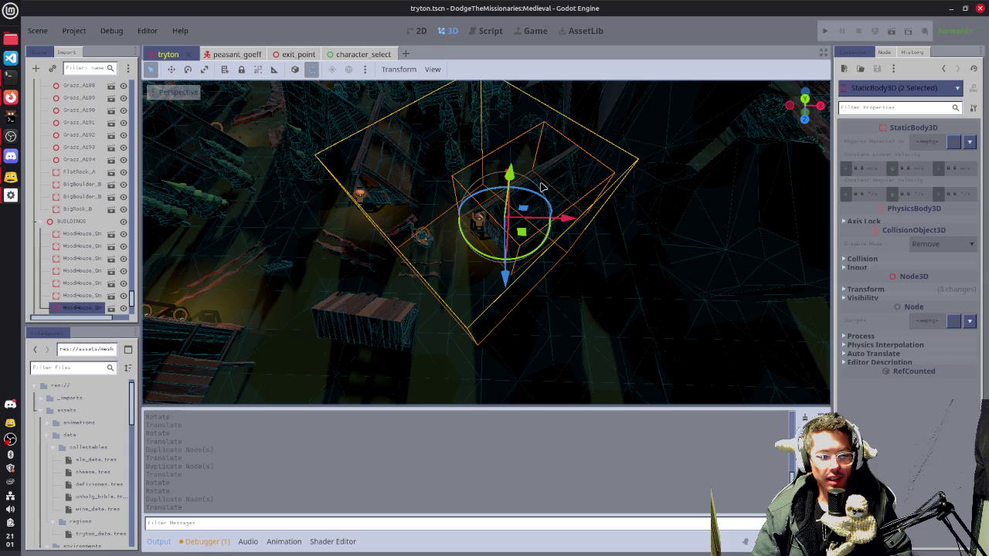
{"action": "key", "text": "ctrl+d"}
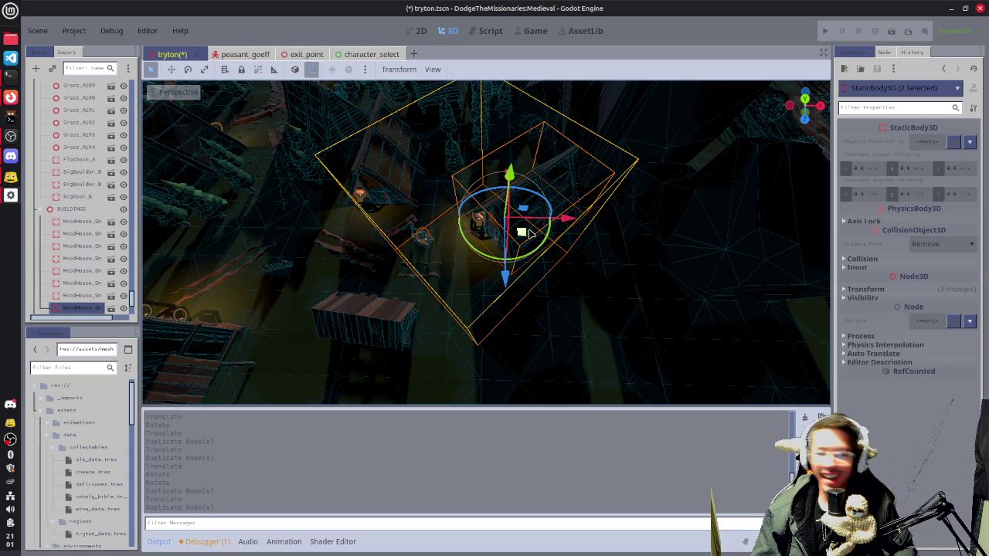
{"action": "mouse_move", "coordinate": [525, 232]}
{"action": "left_mouse_down"}
{"action": "mouse_move", "coordinate": [541, 430]}
{"action": "mouse_move", "coordinate": [541, 420]}
{"action": "left_mouse_up"}
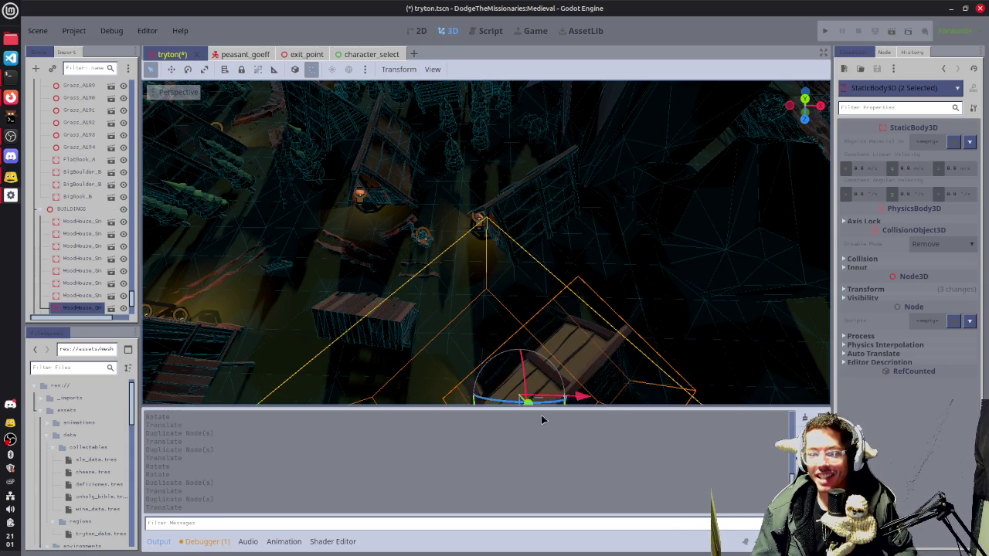
{"action": "key", "text": "f"}
{"action": "mouse_move", "coordinate": [505, 260]}
{"action": "left_mouse_down"}
{"action": "mouse_move", "coordinate": [468, 321]}
{"action": "mouse_move", "coordinate": [408, 376]}
{"action": "mouse_move", "coordinate": [281, 281]}
{"action": "mouse_move", "coordinate": [276, 238]}
{"action": "left_mouse_up"}
- Duplicate the house pair again and shift the new copies to the left
{"action": "left_click_drag", "start_coordinate": [433, 261], "coordinate": [404, 253]}
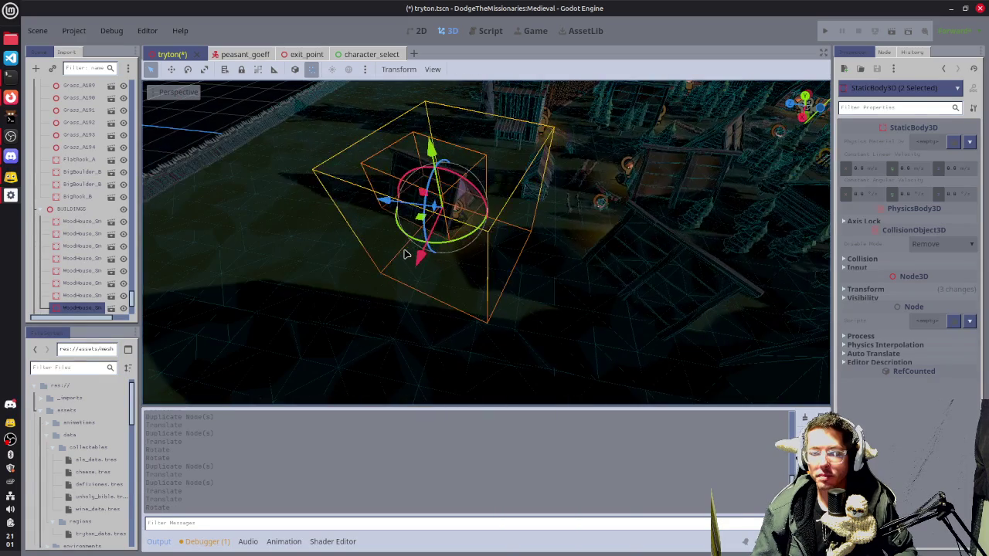
{"action": "left_click_drag", "start_coordinate": [511, 255], "coordinate": [472, 262]}
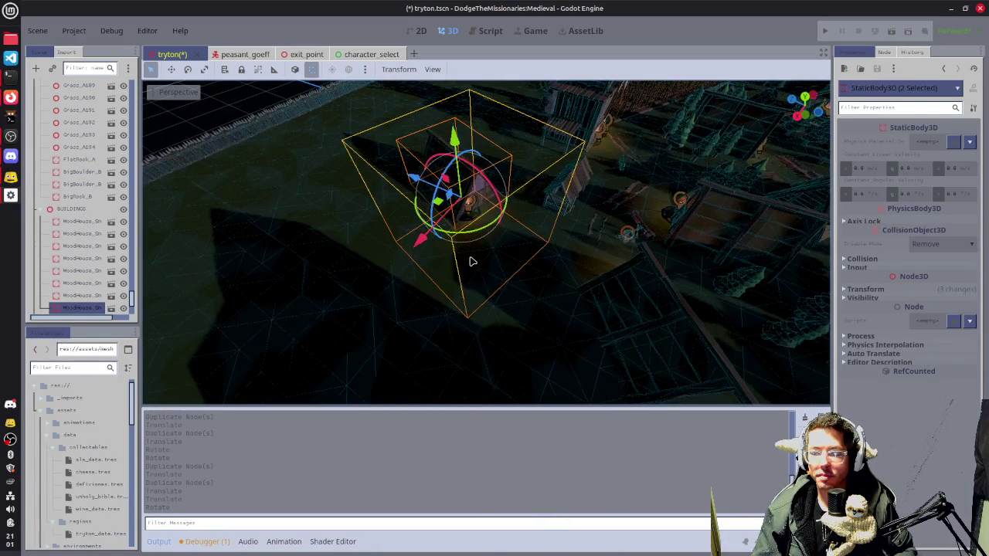
{"action": "key", "text": "ctrl+d"}
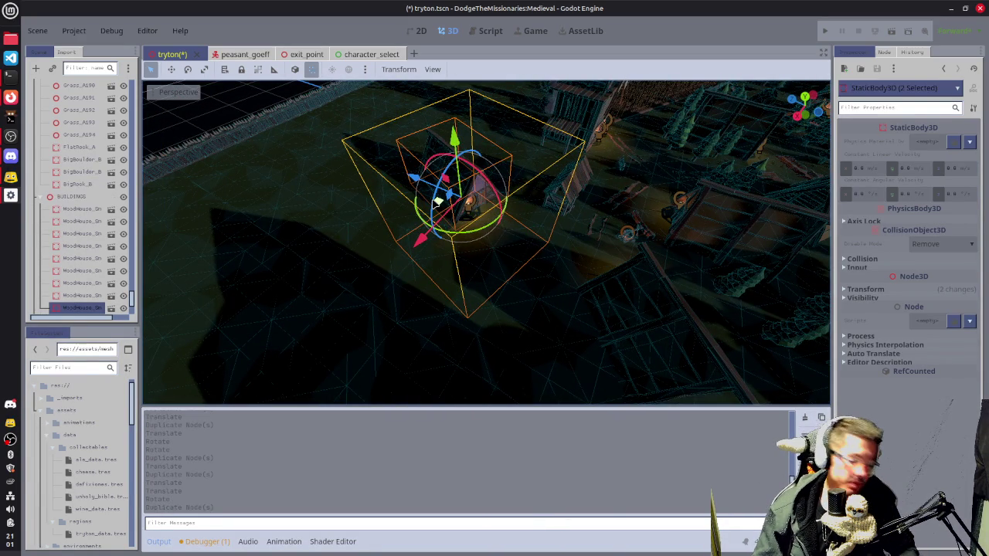
{"action": "mouse_move", "coordinate": [438, 203]}
{"action": "left_mouse_down"}
{"action": "mouse_move", "coordinate": [313, 244]}
{"action": "mouse_move", "coordinate": [294, 243]}
{"action": "mouse_move", "coordinate": [290, 225]}
{"action": "mouse_move", "coordinate": [283, 232]}
{"action": "mouse_move", "coordinate": [309, 234]}
{"action": "left_mouse_up"}
{"action": "scroll", "coordinate": [429, 215], "scroll_direction": "up", "scroll_amount": 3}
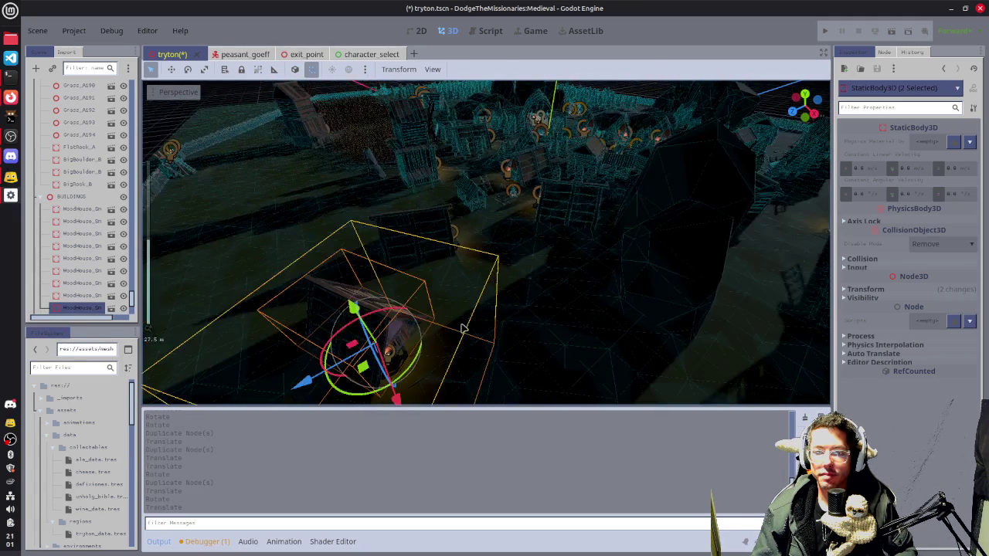
{"action": "mouse_move", "coordinate": [429, 215]}
{"action": "left_mouse_down"}
{"action": "mouse_move", "coordinate": [381, 221]}
{"action": "mouse_move", "coordinate": [328, 248]}
{"action": "left_mouse_up"}
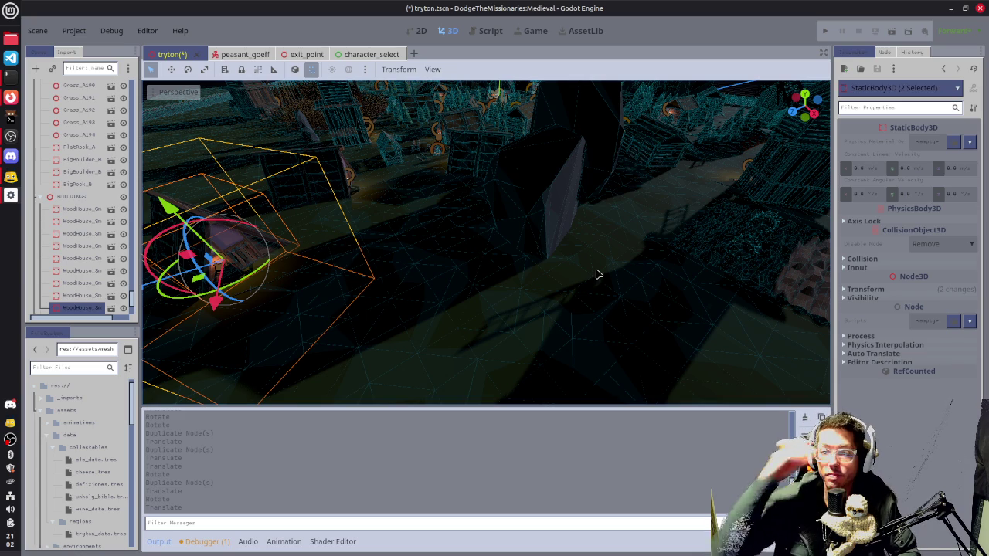
{"action": "mouse_move", "coordinate": [485, 266]}
{"action": "left_mouse_down"}
{"action": "mouse_move", "coordinate": [596, 294]}
{"action": "mouse_move", "coordinate": [645, 261]}
{"action": "left_mouse_up"}
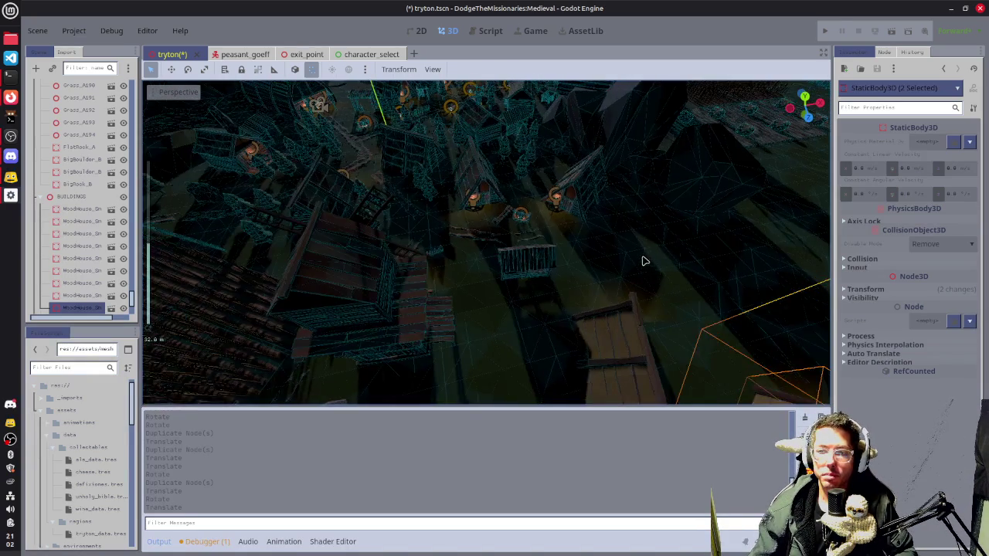
{"action": "scroll", "coordinate": [643, 261], "scroll_direction": "down", "scroll_amount": 5}
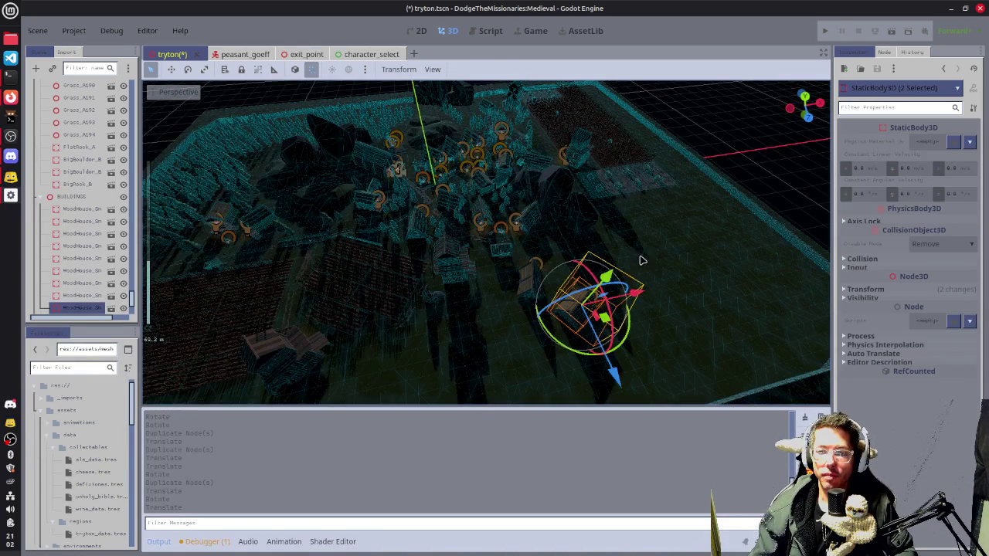
- Duplicate BigBoulder_B2, slide the copy across the ground and sink it in
{"action": "left_click", "coordinate": [442, 303]}
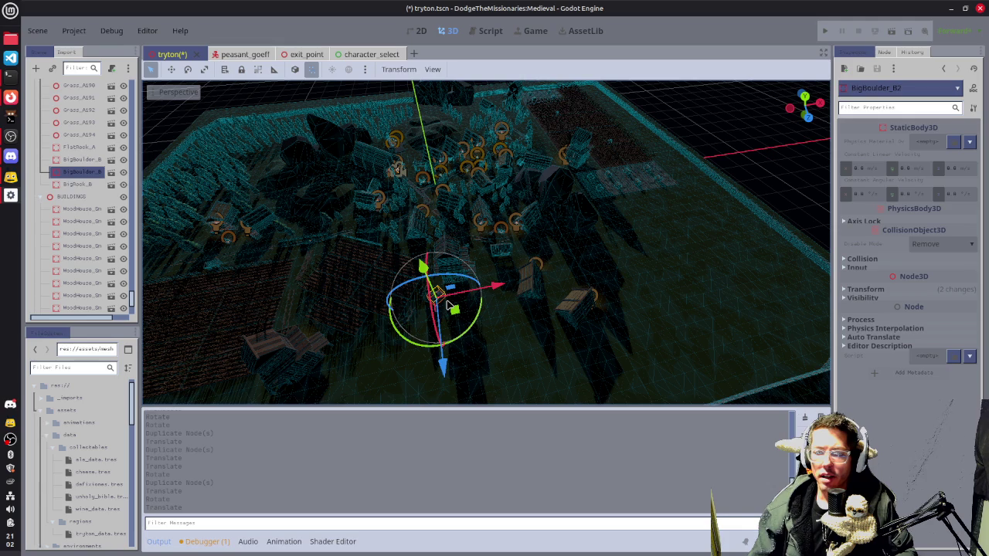
{"action": "key", "text": "ctrl+d"}
{"action": "left_click_drag", "start_coordinate": [454, 309], "coordinate": [579, 260]}
{"action": "scroll", "coordinate": [578, 255], "scroll_direction": "up", "scroll_amount": 5}
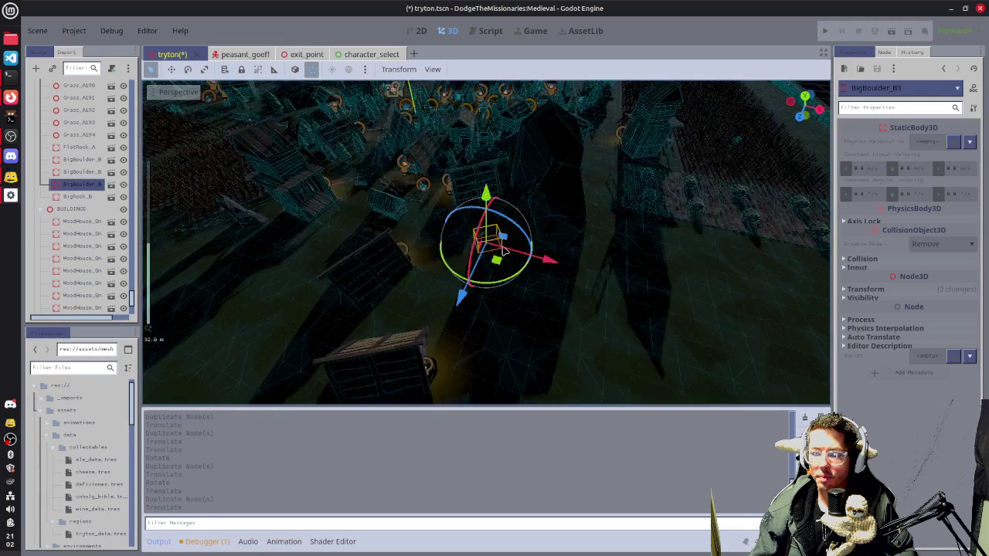
{"action": "scroll", "coordinate": [508, 255], "scroll_direction": "up", "scroll_amount": 3}
{"action": "left_click_drag", "start_coordinate": [495, 198], "coordinate": [495, 219]}
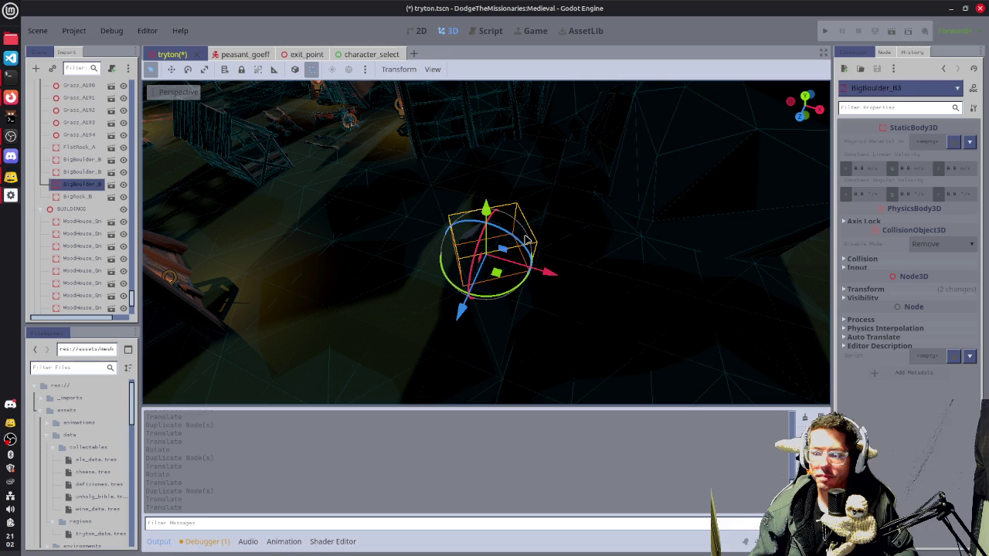
- Make another boulder copy, slide it over and rotate it around its vertical axis
{"action": "key", "text": "ctrl+d"}
{"action": "left_click_drag", "start_coordinate": [497, 272], "coordinate": [482, 251]}
{"action": "mouse_move", "coordinate": [477, 203]}
{"action": "left_mouse_down"}
{"action": "mouse_move", "coordinate": [463, 202]}
{"action": "mouse_move", "coordinate": [477, 201]}
{"action": "mouse_move", "coordinate": [465, 161]}
{"action": "left_mouse_up"}
{"action": "left_click_drag", "start_coordinate": [564, 214], "coordinate": [379, 236]}
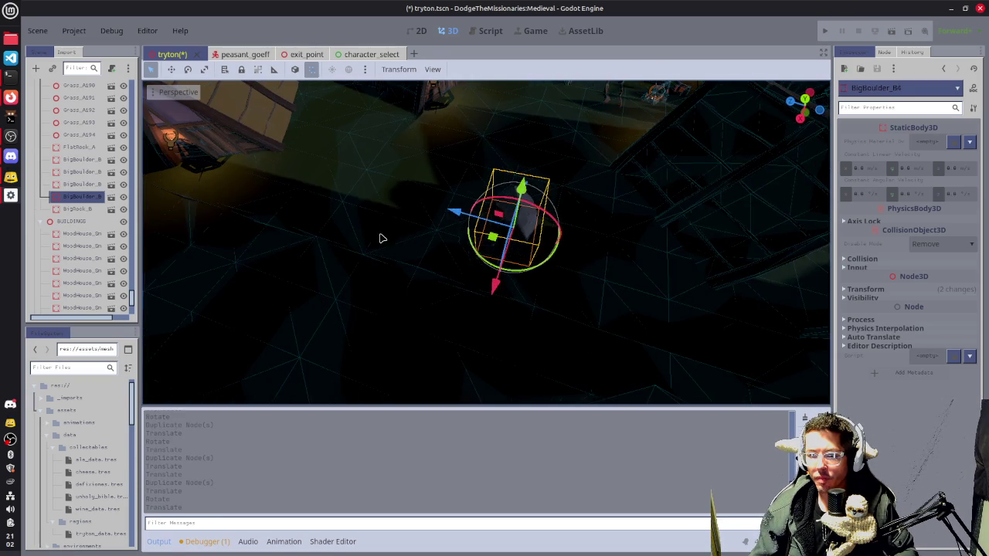
- Box-select the two overlapping boulders, move them right and down, and save the scene
{"action": "left_click", "coordinate": [498, 232]}
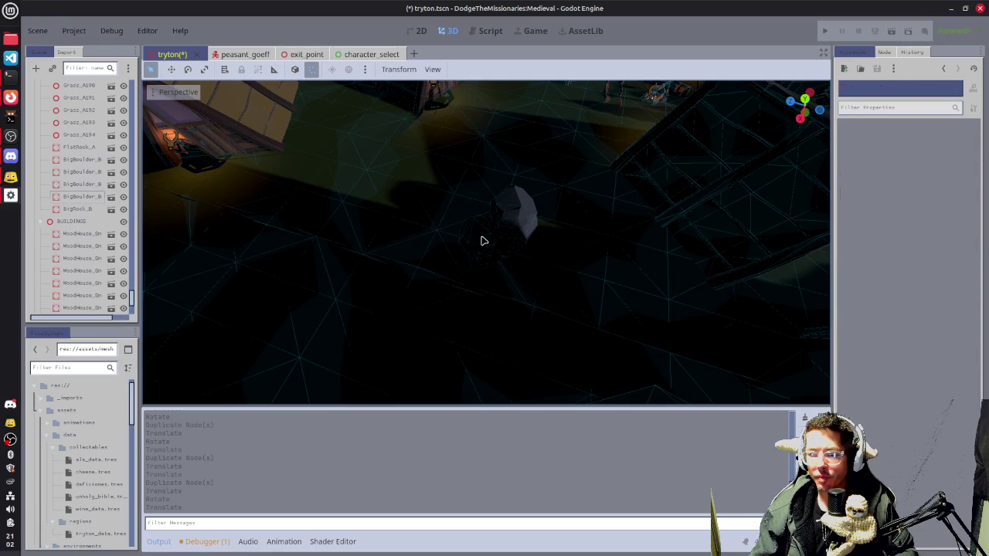
{"action": "left_click_drag", "start_coordinate": [479, 242], "coordinate": [527, 220]}
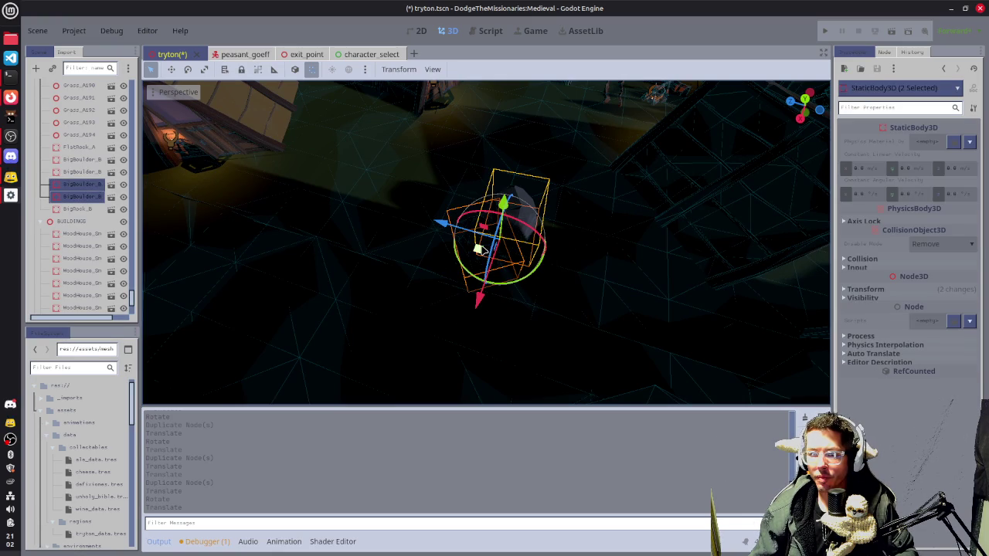
{"action": "mouse_move", "coordinate": [479, 249]}
{"action": "left_mouse_down"}
{"action": "mouse_move", "coordinate": [554, 271]}
{"action": "mouse_move", "coordinate": [548, 289]}
{"action": "mouse_move", "coordinate": [496, 294]}
{"action": "mouse_move", "coordinate": [768, 232]}
{"action": "mouse_move", "coordinate": [769, 217]}
{"action": "mouse_move", "coordinate": [594, 246]}
{"action": "mouse_move", "coordinate": [580, 280]}
{"action": "mouse_move", "coordinate": [459, 285]}
{"action": "left_mouse_up"}
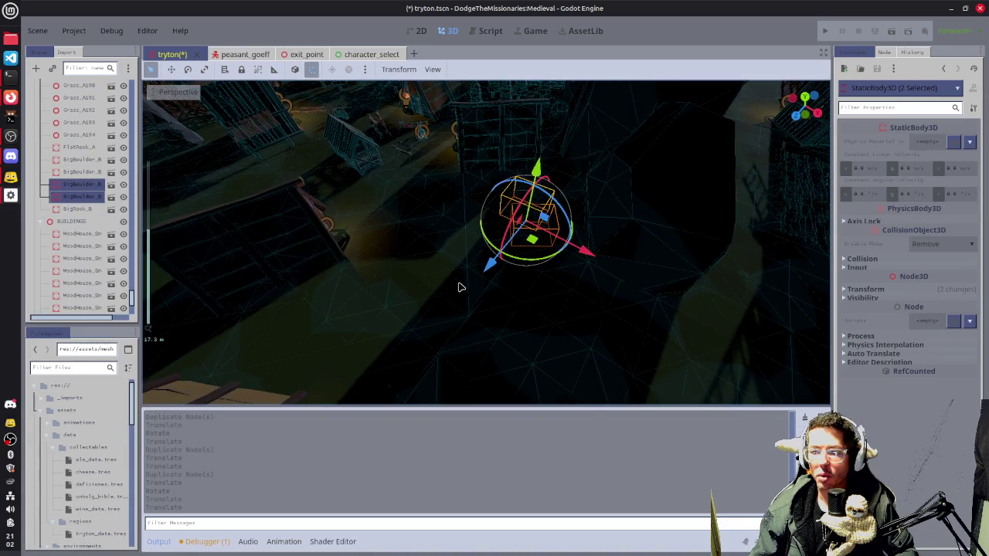
{"action": "key", "text": "ctrl+s"}
{"action": "left_click_drag", "start_coordinate": [689, 316], "coordinate": [635, 325]}
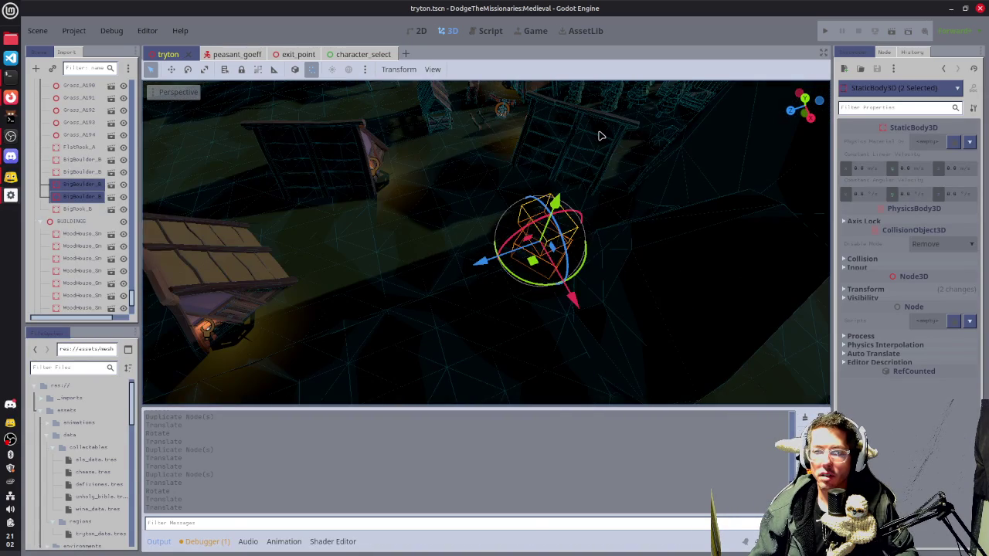
- Select WoodHouse_Small9 and pan the view to centre it
{"action": "left_click", "coordinate": [228, 338]}
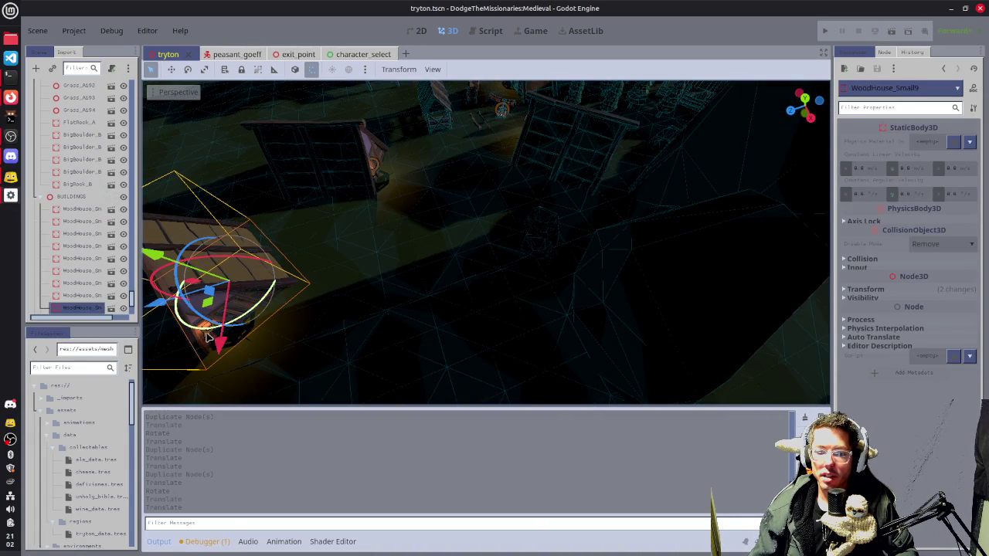
{"action": "left_click_drag", "start_coordinate": [343, 319], "coordinate": [431, 263]}
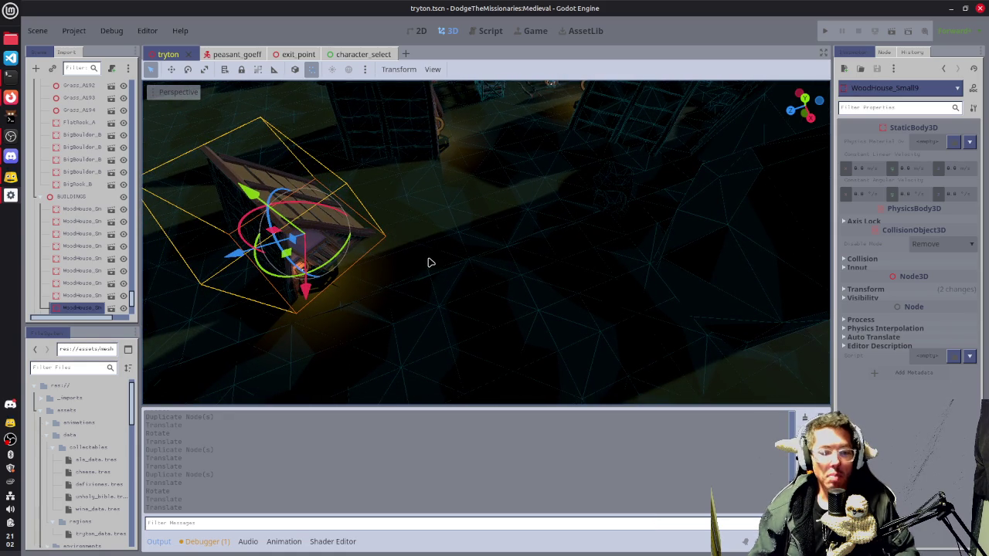
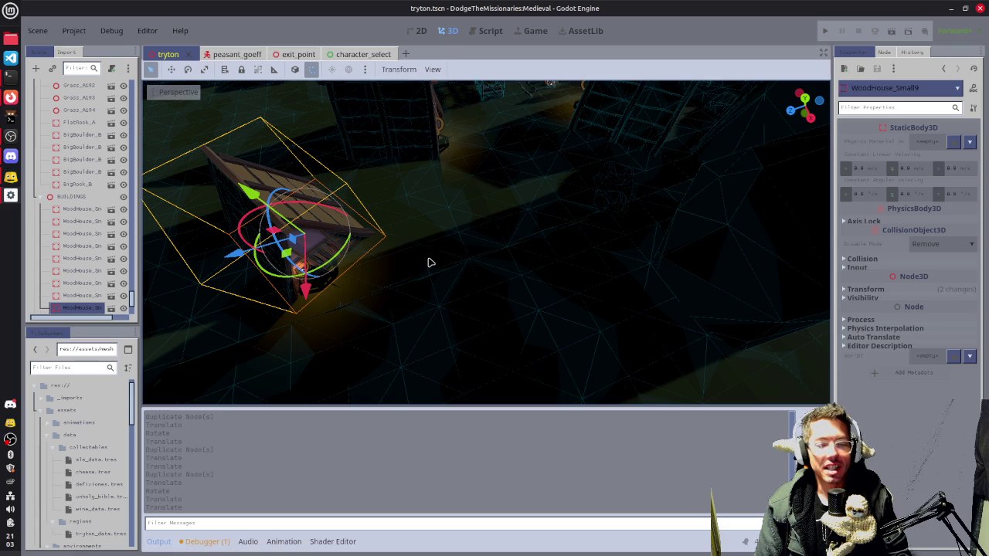
- Duplicate the wooden house with its wall torch and move the copy right and down
{"action": "mouse_move", "coordinate": [440, 311]}
{"action": "left_mouse_down"}
{"action": "mouse_move", "coordinate": [687, 265]}
{"action": "mouse_move", "coordinate": [611, 232]}
{"action": "left_mouse_up"}
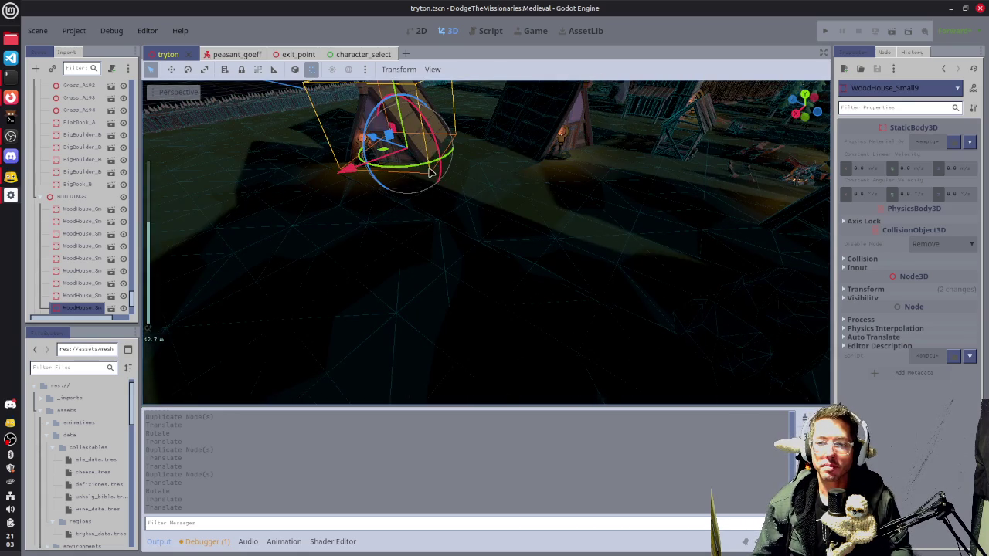
{"action": "scroll", "coordinate": [445, 255], "scroll_direction": "down", "scroll_amount": 3}
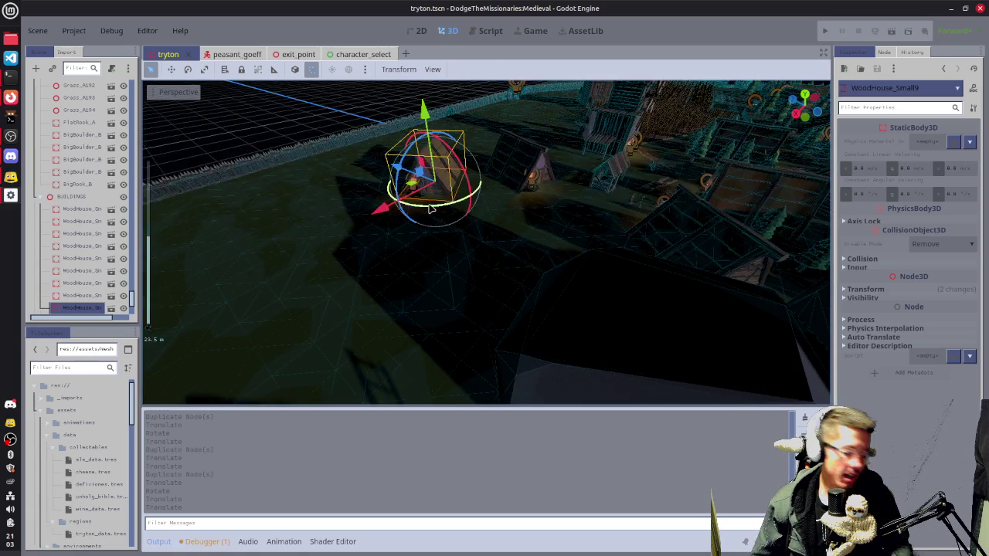
{"action": "scroll", "coordinate": [431, 208], "scroll_direction": "up", "scroll_amount": 5}
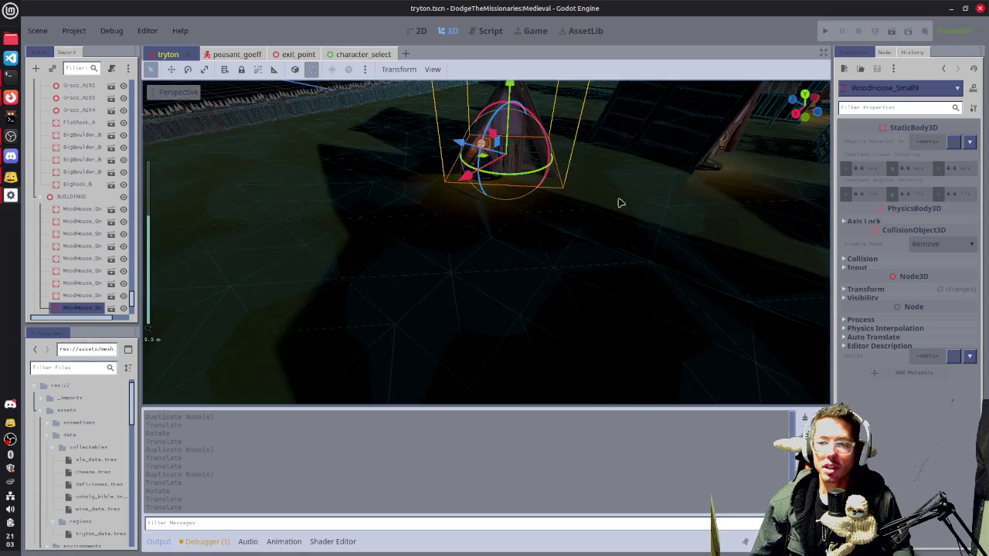
{"action": "scroll", "coordinate": [483, 159], "scroll_direction": "up", "scroll_amount": 3}
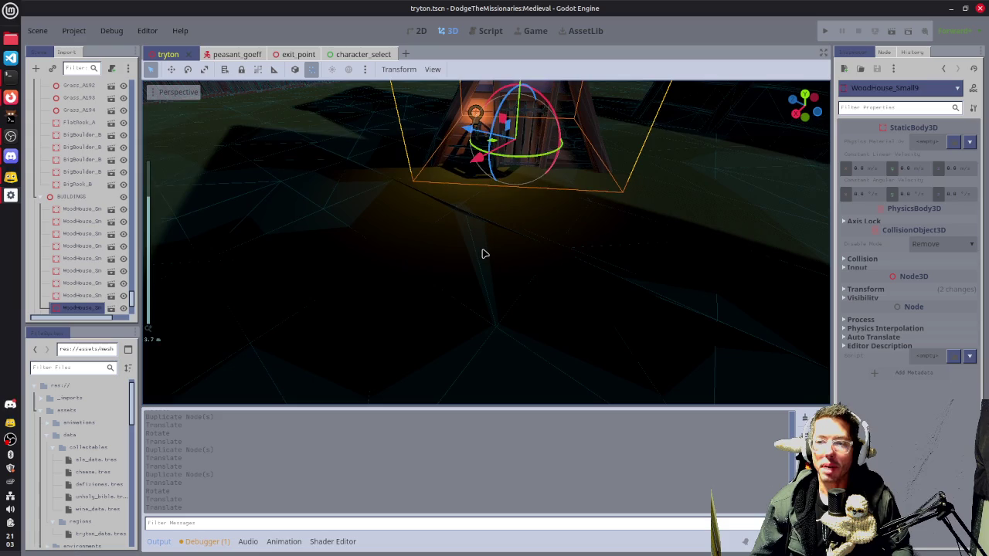
{"action": "left_click", "coordinate": [476, 116]}
{"action": "mouse_move", "coordinate": [454, 206]}
{"action": "left_mouse_down"}
{"action": "mouse_move", "coordinate": [614, 208]}
{"action": "mouse_move", "coordinate": [596, 225]}
{"action": "mouse_move", "coordinate": [634, 215]}
{"action": "mouse_move", "coordinate": [561, 245]}
{"action": "left_mouse_up"}
{"action": "key", "text": "ctrl+d"}
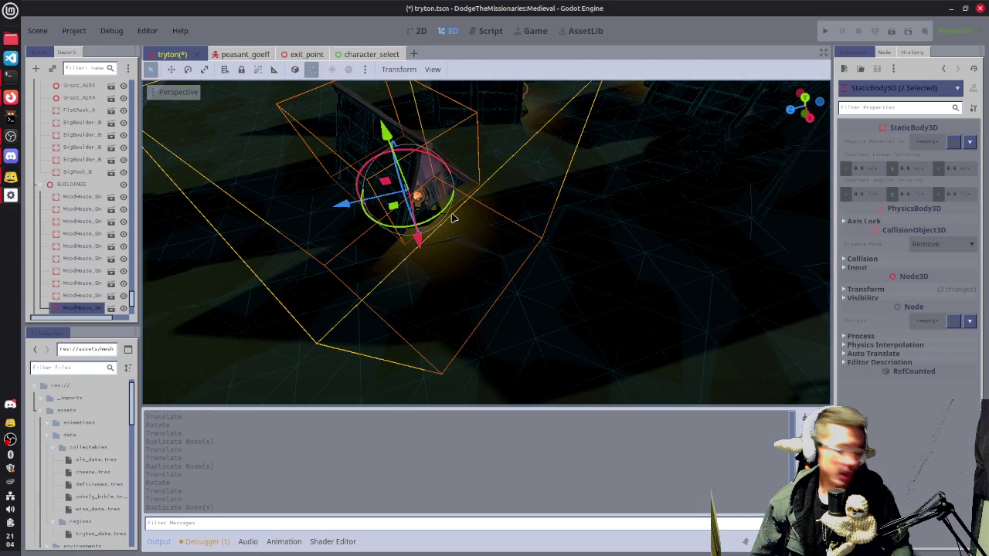
{"action": "mouse_move", "coordinate": [397, 207]}
{"action": "left_mouse_down"}
{"action": "mouse_move", "coordinate": [628, 262]}
{"action": "mouse_move", "coordinate": [716, 271]}
{"action": "mouse_move", "coordinate": [718, 201]}
{"action": "mouse_move", "coordinate": [686, 263]}
{"action": "left_mouse_up"}
{"action": "mouse_move", "coordinate": [616, 266]}
{"action": "left_mouse_down"}
{"action": "mouse_move", "coordinate": [541, 336]}
{"action": "mouse_move", "coordinate": [640, 340]}
{"action": "mouse_move", "coordinate": [632, 357]}
{"action": "left_mouse_up"}
- Rotate the copied house and torch to a new angle
{"action": "left_click", "coordinate": [418, 204]}
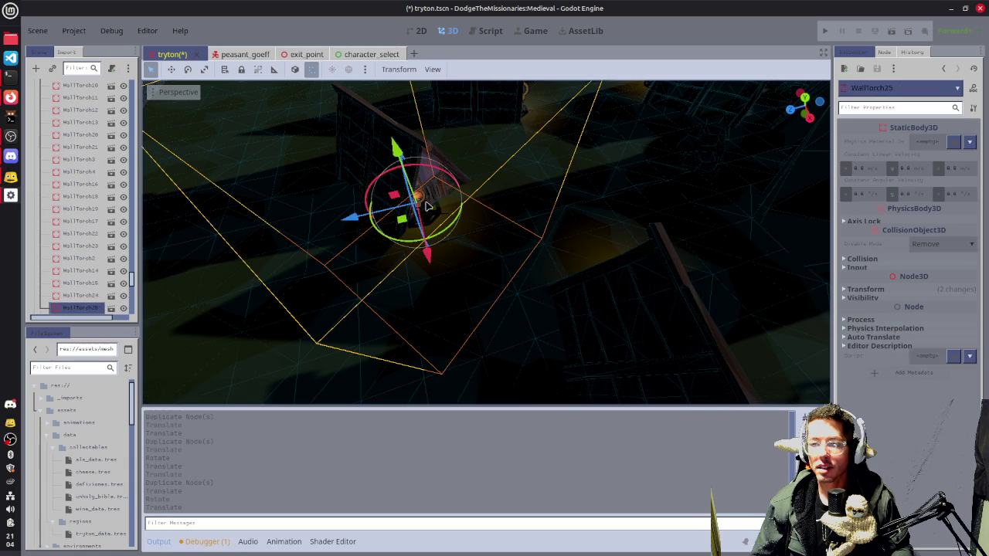
{"action": "left_click", "coordinate": [433, 204]}
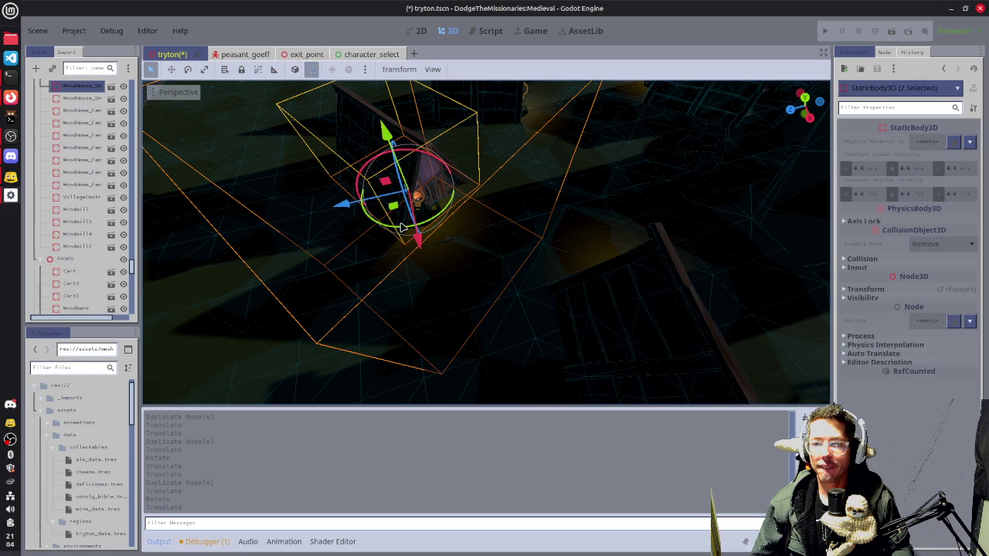
{"action": "mouse_move", "coordinate": [401, 227]}
{"action": "left_mouse_down"}
{"action": "mouse_move", "coordinate": [401, 212]}
{"action": "mouse_move", "coordinate": [436, 216]}
{"action": "left_mouse_up"}
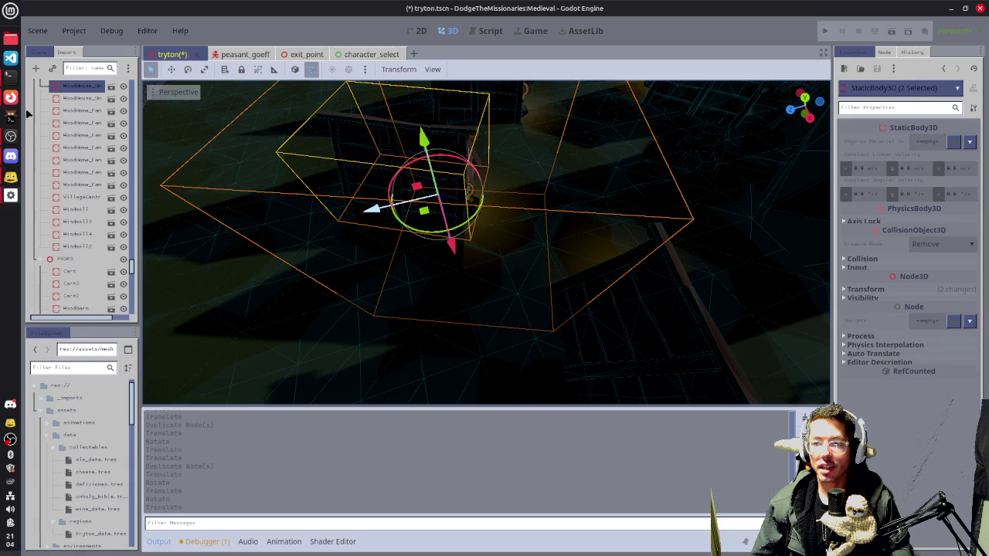
- Briefly check the music playlist, then deselect and look over the village houses
{"action": "left_click", "coordinate": [10, 97]}
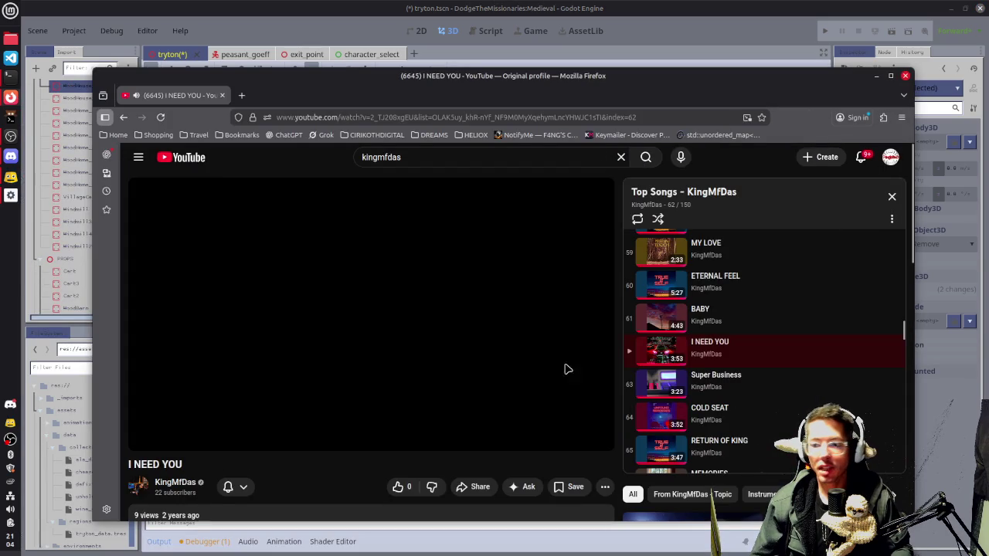
{"action": "key", "text": "alt+Tab"}
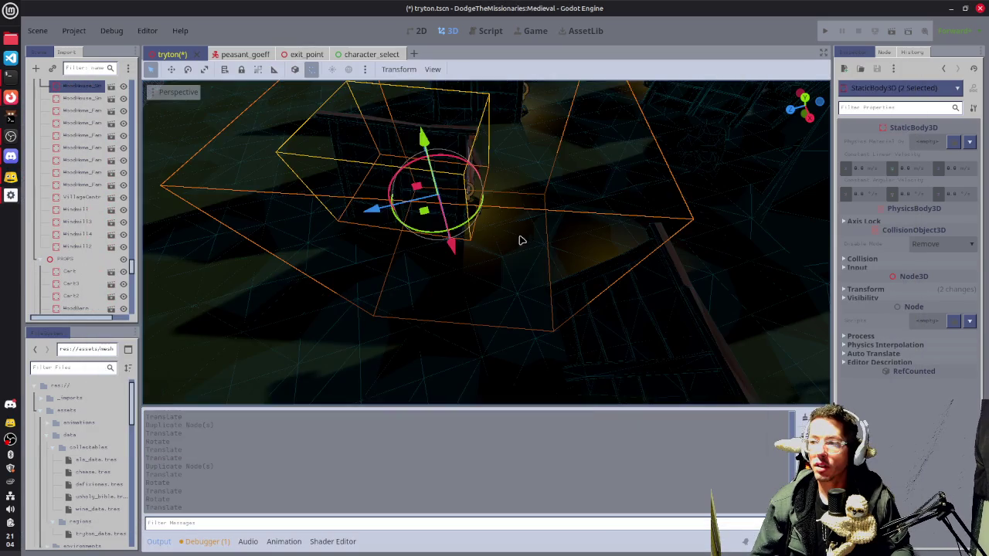
{"action": "scroll", "coordinate": [559, 208], "scroll_direction": "down", "scroll_amount": 5}
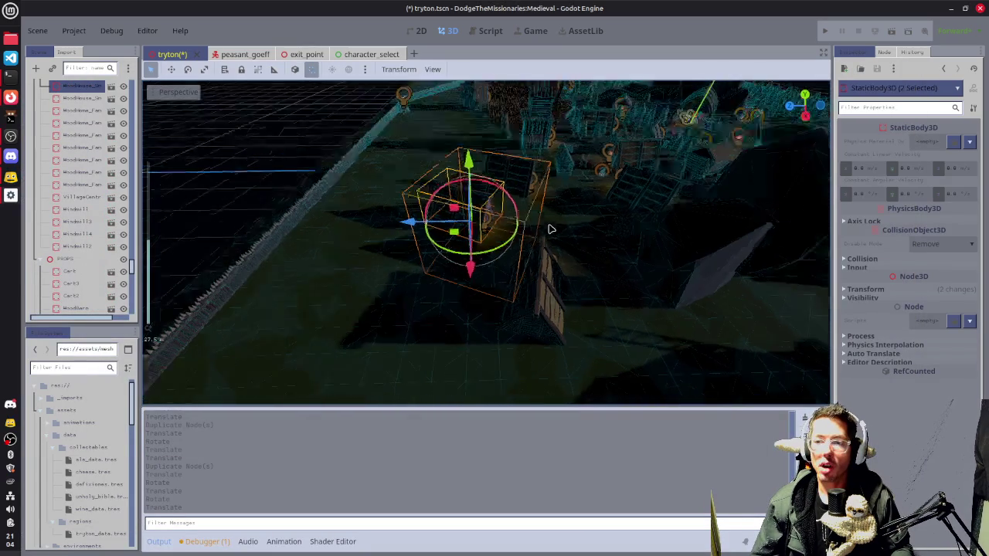
{"action": "scroll", "coordinate": [547, 229], "scroll_direction": "down", "scroll_amount": 4}
{"action": "left_click", "coordinate": [570, 293]}
{"action": "scroll", "coordinate": [683, 290], "scroll_direction": "up", "scroll_amount": 3}
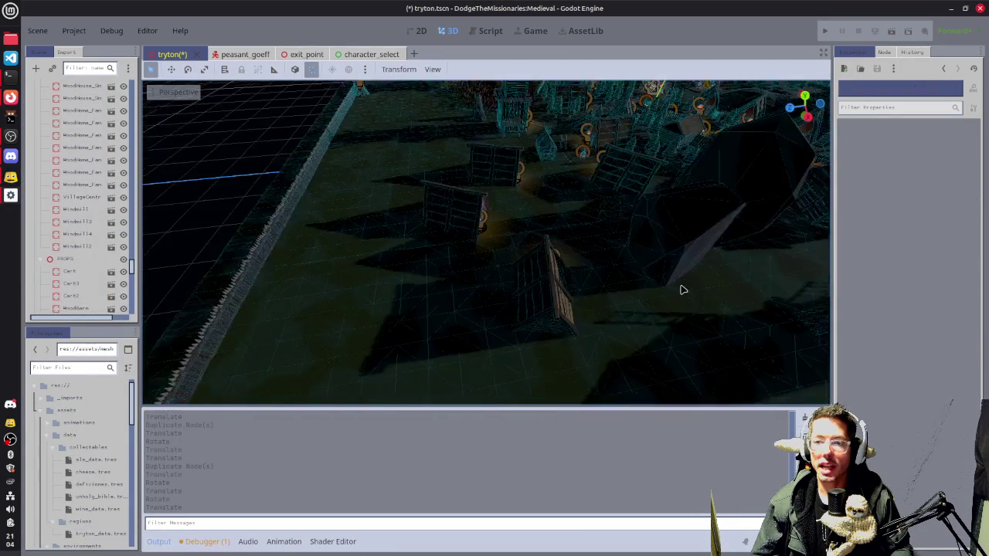
{"action": "mouse_move", "coordinate": [683, 290]}
{"action": "left_mouse_down"}
{"action": "mouse_move", "coordinate": [482, 252]}
{"action": "mouse_move", "coordinate": [727, 273]}
{"action": "left_mouse_up"}
{"action": "scroll", "coordinate": [521, 203], "scroll_direction": "up", "scroll_amount": 3}
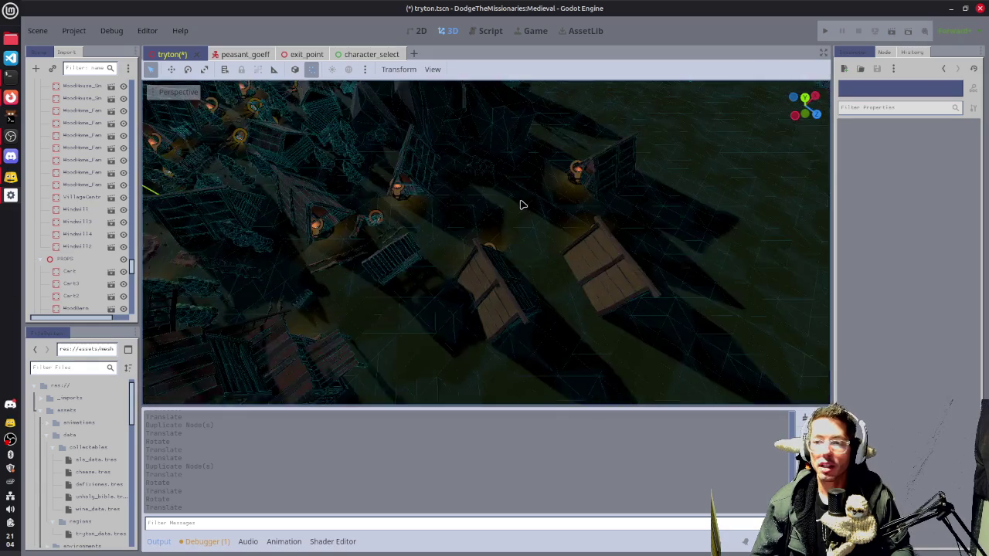
{"action": "scroll", "coordinate": [444, 200], "scroll_direction": "up", "scroll_amount": 2}
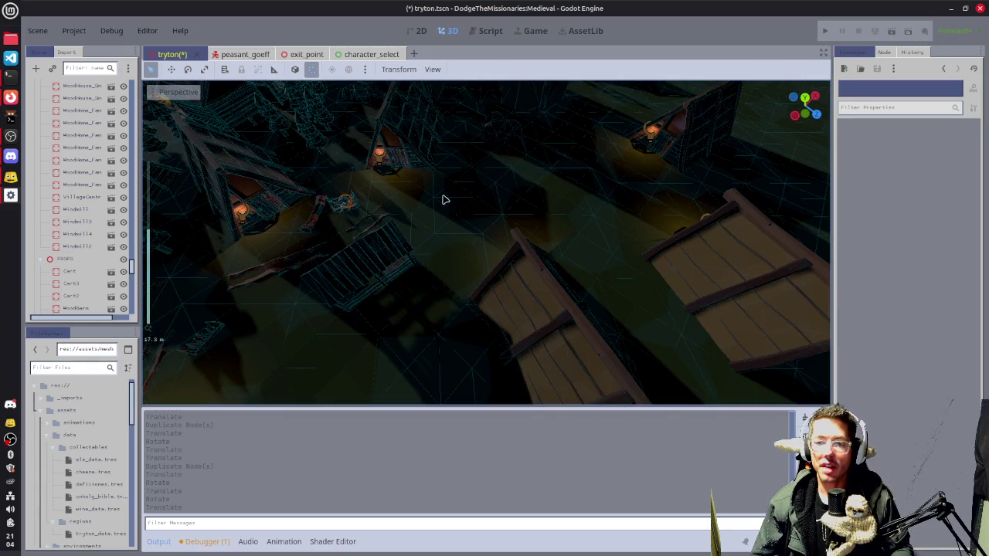
- Duplicate a straight mud road piece, then move and rotate the copy into place
{"action": "left_click", "coordinate": [384, 219]}
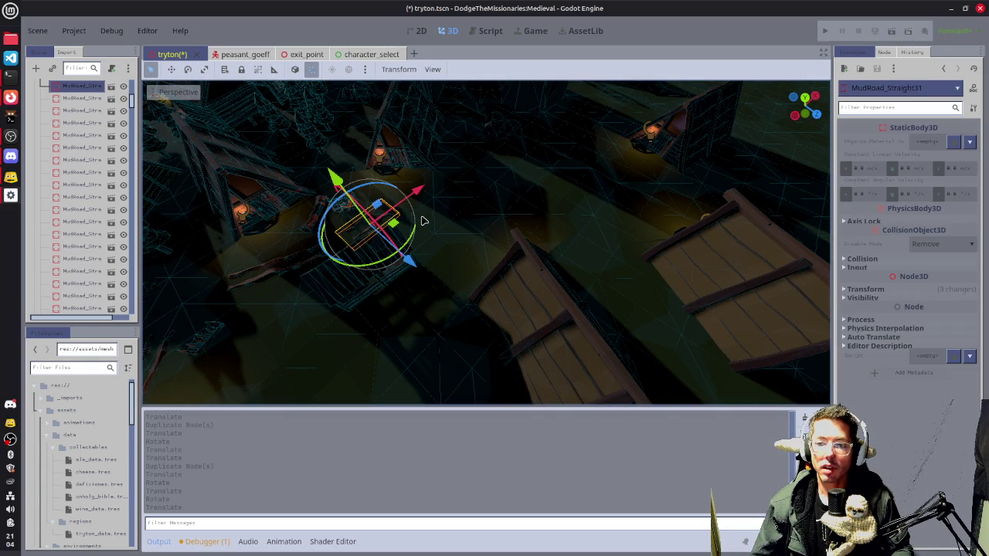
{"action": "key", "text": "ctrl+d"}
{"action": "key", "text": "g"}
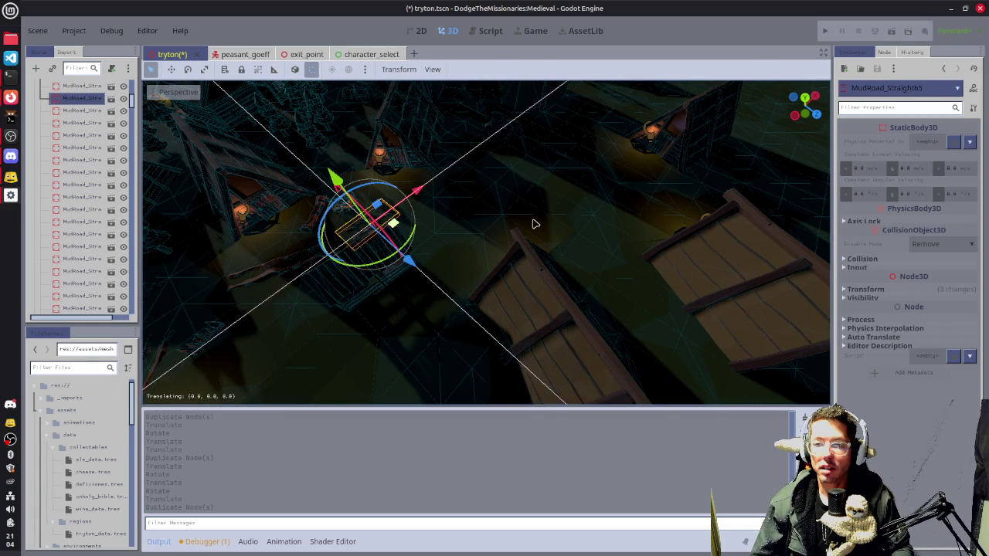
{"action": "left_click", "coordinate": [475, 236]}
{"action": "key", "text": "r"}
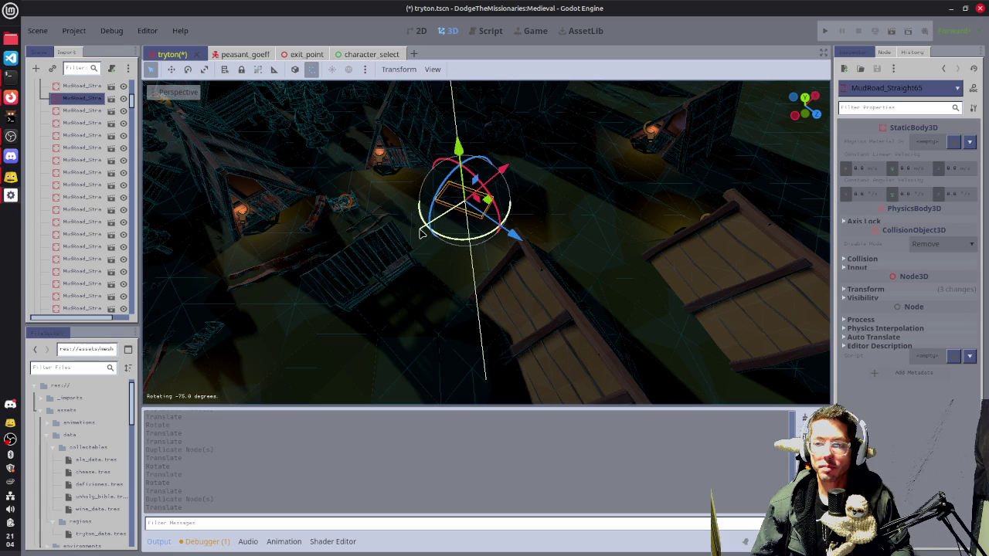
{"action": "left_click", "coordinate": [493, 202]}
{"action": "key", "text": "g"}
{"action": "left_click", "coordinate": [500, 219]}
- Add a second road copy further along, rotated and positioned to extend the road
{"action": "key", "text": "ctrl+d"}
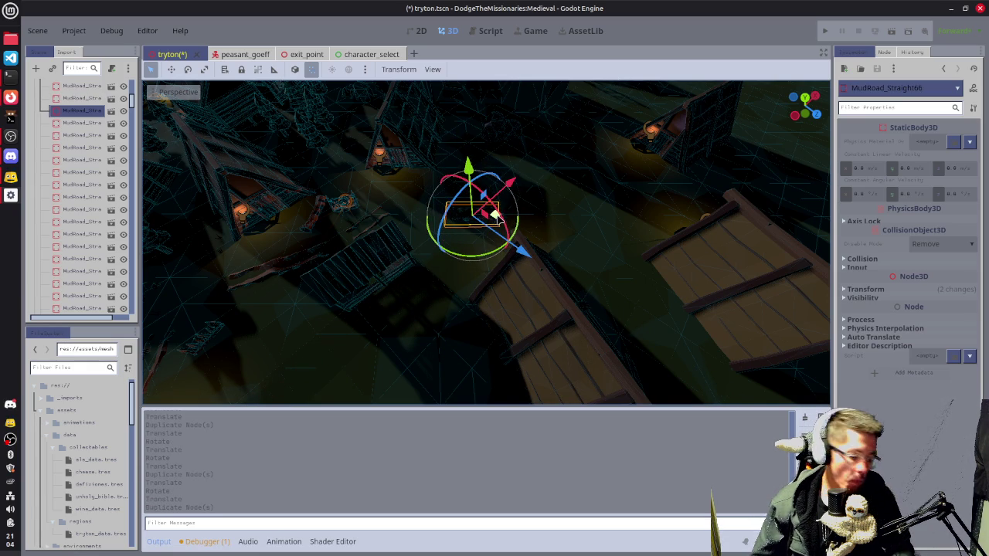
{"action": "key", "text": "g"}
{"action": "left_click", "coordinate": [552, 225]}
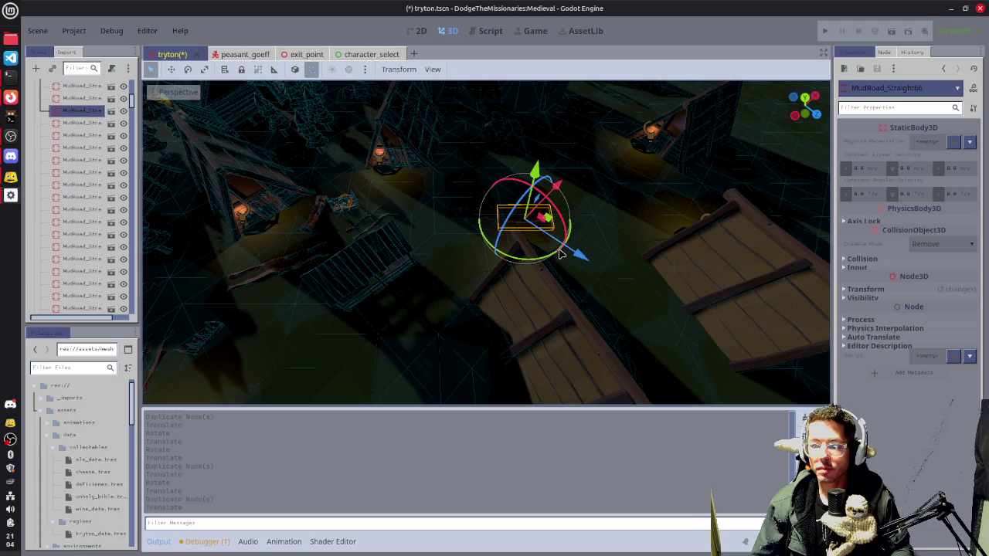
{"action": "key", "text": "r"}
{"action": "left_click", "coordinate": [553, 221]}
{"action": "key", "text": "g"}
{"action": "left_click", "coordinate": [555, 217]}
{"action": "scroll", "coordinate": [371, 306], "scroll_direction": "up", "scroll_amount": 8}
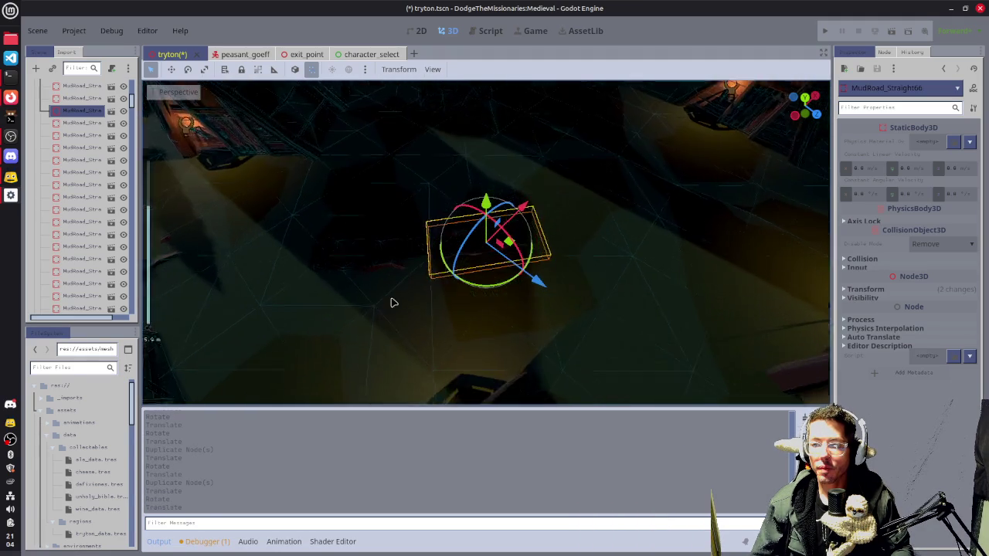
{"action": "mouse_move", "coordinate": [541, 255]}
{"action": "left_mouse_down"}
{"action": "mouse_move", "coordinate": [667, 274]}
{"action": "mouse_move", "coordinate": [491, 285]}
{"action": "left_mouse_up"}
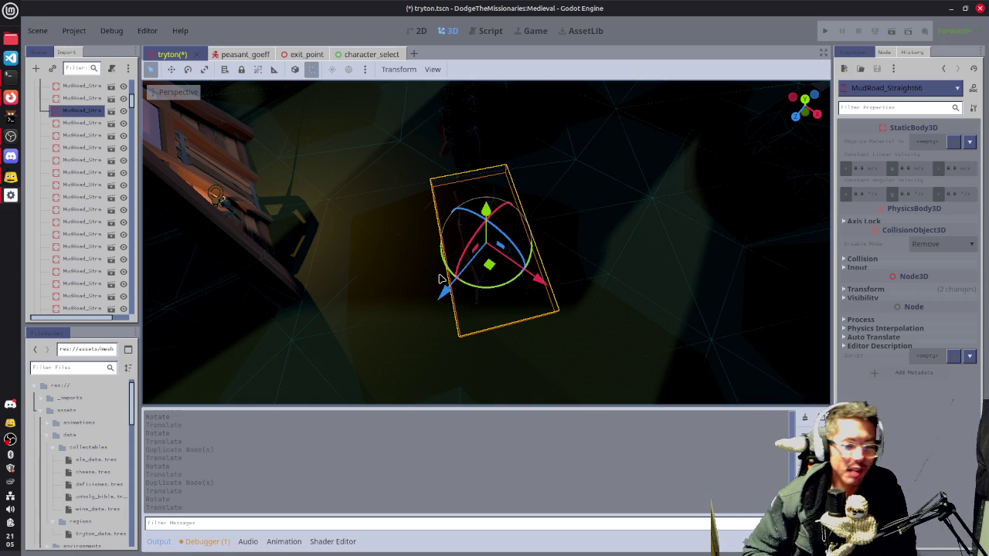
{"action": "scroll", "coordinate": [521, 267], "scroll_direction": "down", "scroll_amount": 5}
{"action": "mouse_move", "coordinate": [521, 267]}
{"action": "left_mouse_down"}
{"action": "mouse_move", "coordinate": [598, 265]}
{"action": "mouse_move", "coordinate": [461, 247]}
{"action": "left_mouse_up"}
- Place a third rotated road copy on the left side of the road
{"action": "key", "text": "ctrl+d"}
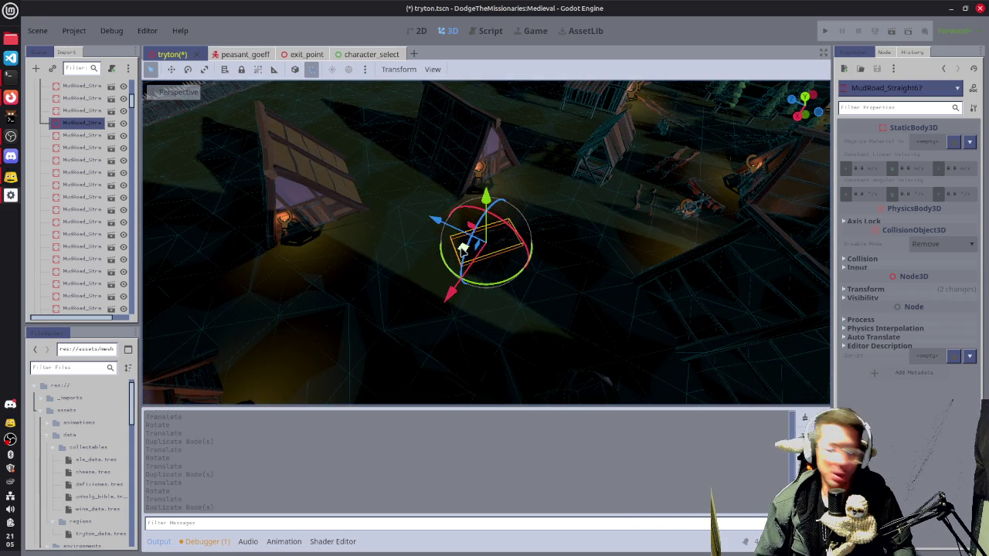
{"action": "key", "text": "g"}
{"action": "left_click", "coordinate": [414, 266]}
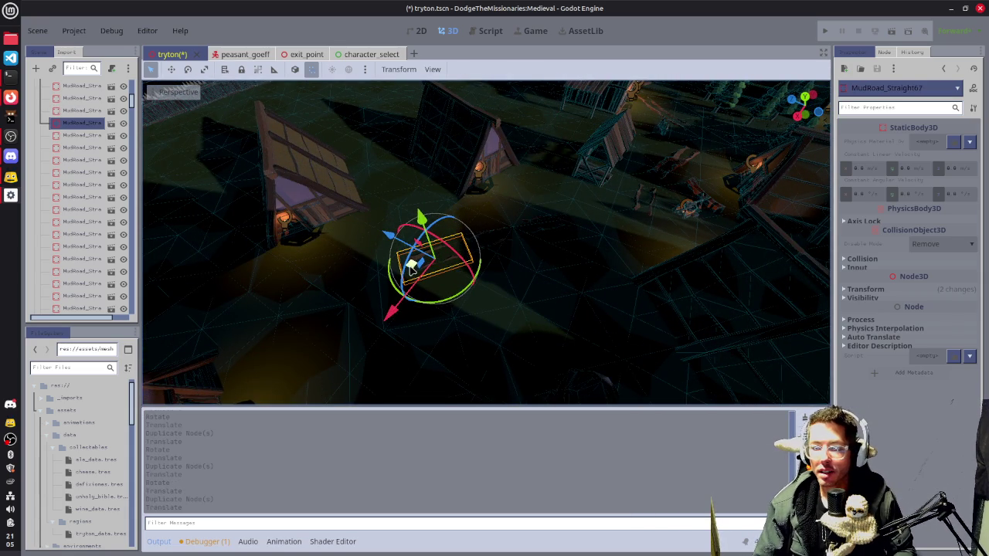
{"action": "key", "text": "r"}
{"action": "left_click", "coordinate": [418, 277]}
{"action": "key", "text": "g"}
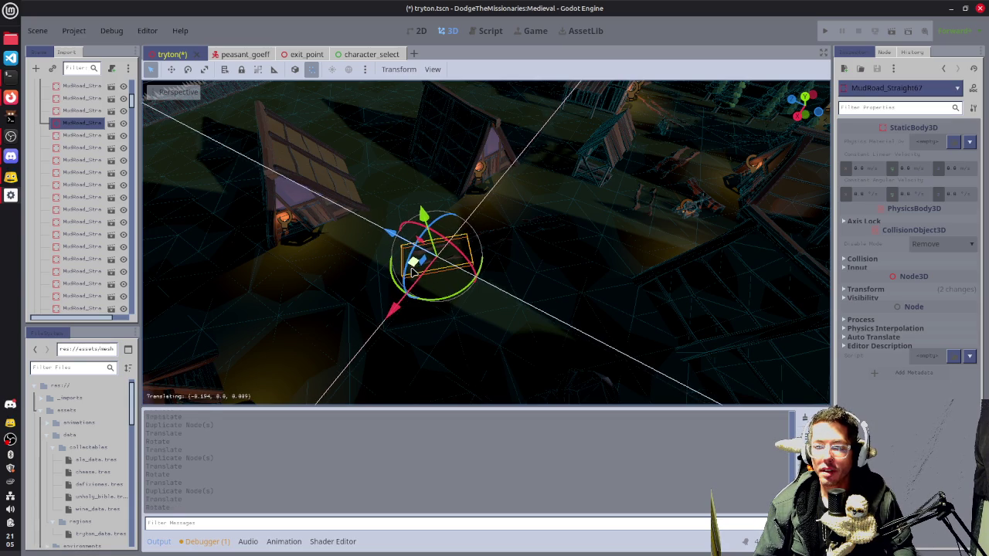
{"action": "left_click", "coordinate": [418, 270]}
{"action": "mouse_move", "coordinate": [541, 278]}
{"action": "left_mouse_down"}
{"action": "mouse_move", "coordinate": [510, 327]}
{"action": "mouse_move", "coordinate": [537, 312]}
{"action": "mouse_move", "coordinate": [464, 340]}
{"action": "mouse_move", "coordinate": [415, 342]}
{"action": "mouse_move", "coordinate": [533, 292]}
{"action": "mouse_move", "coordinate": [340, 306]}
{"action": "mouse_move", "coordinate": [626, 297]}
{"action": "mouse_move", "coordinate": [537, 304]}
{"action": "left_mouse_up"}
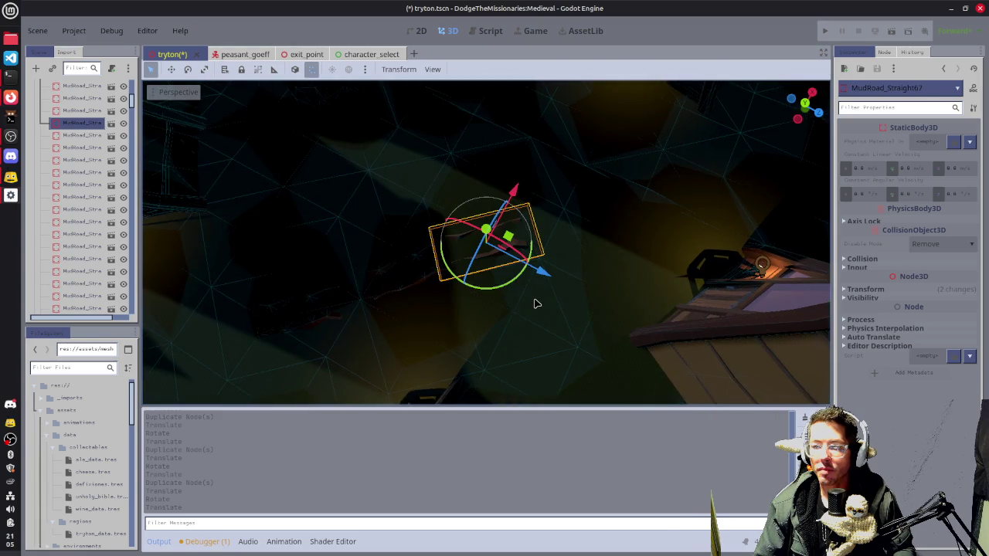
- Add one more road copy, undo its misplaced move, set it in place, and save
{"action": "key", "text": "ctrl+d"}
{"action": "left_click_drag", "start_coordinate": [516, 236], "coordinate": [598, 224]}
{"action": "mouse_move", "coordinate": [596, 265]}
{"action": "left_mouse_down"}
{"action": "mouse_move", "coordinate": [602, 255]}
{"action": "mouse_move", "coordinate": [587, 223]}
{"action": "left_mouse_up"}
{"action": "key", "text": "ctrl+z"}
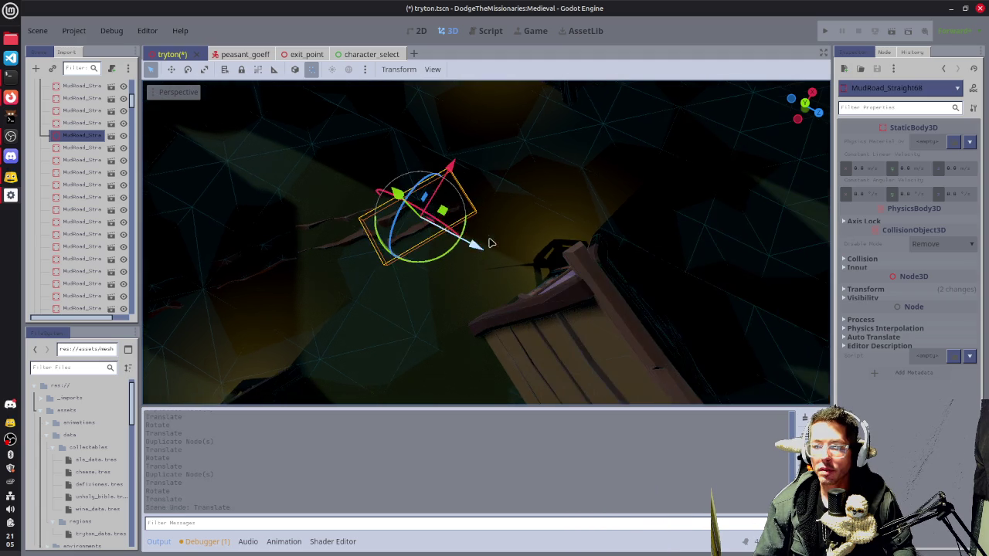
{"action": "left_click_drag", "start_coordinate": [441, 203], "coordinate": [442, 207]}
{"action": "scroll", "coordinate": [489, 229], "scroll_direction": "down", "scroll_amount": 3}
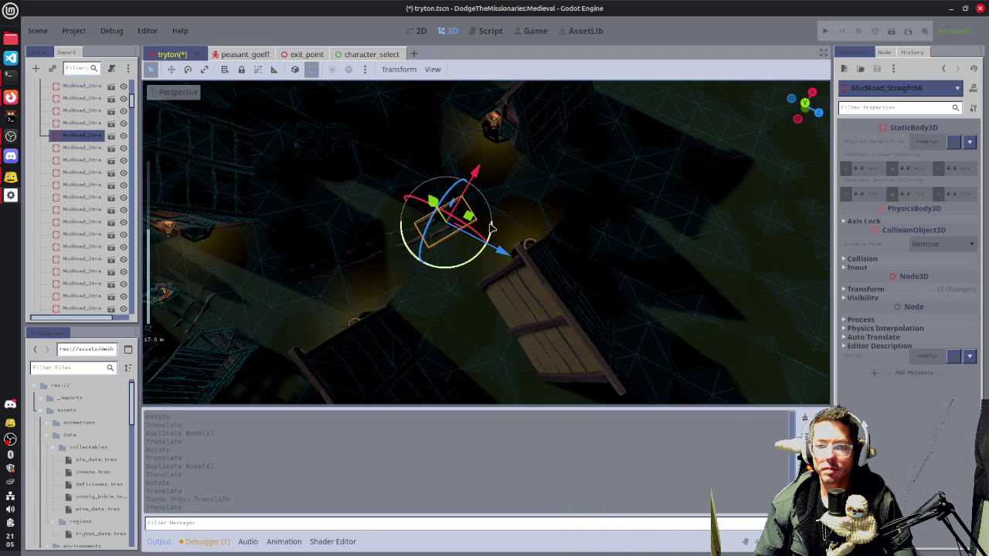
{"action": "key", "text": "ctrl+s"}
{"action": "mouse_move", "coordinate": [667, 276]}
{"action": "left_mouse_down"}
{"action": "mouse_move", "coordinate": [499, 258]}
{"action": "mouse_move", "coordinate": [525, 258]}
{"action": "left_mouse_up"}
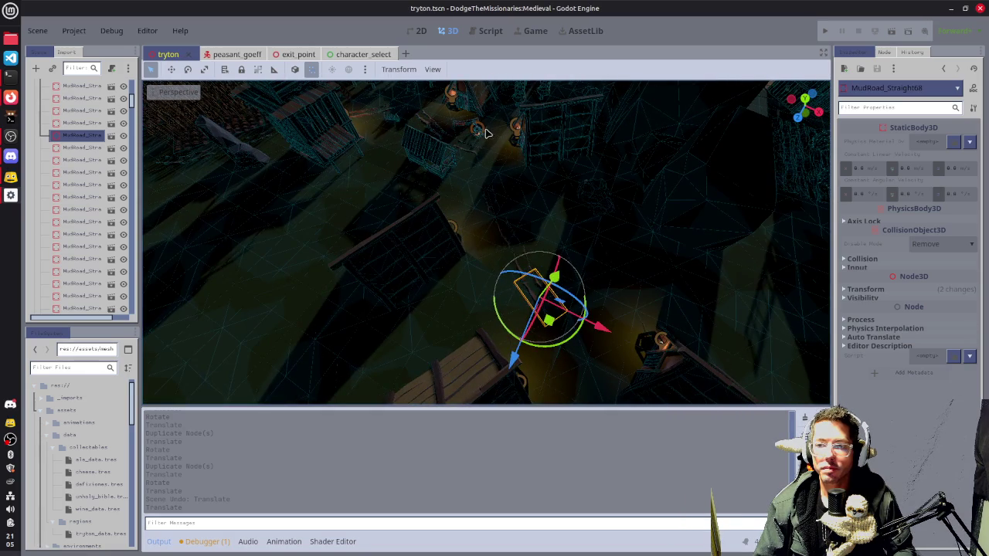
- Save, then duplicate Firepit2 as Firepit4 and set it on the ground between the houses
{"action": "left_click", "coordinate": [507, 163]}
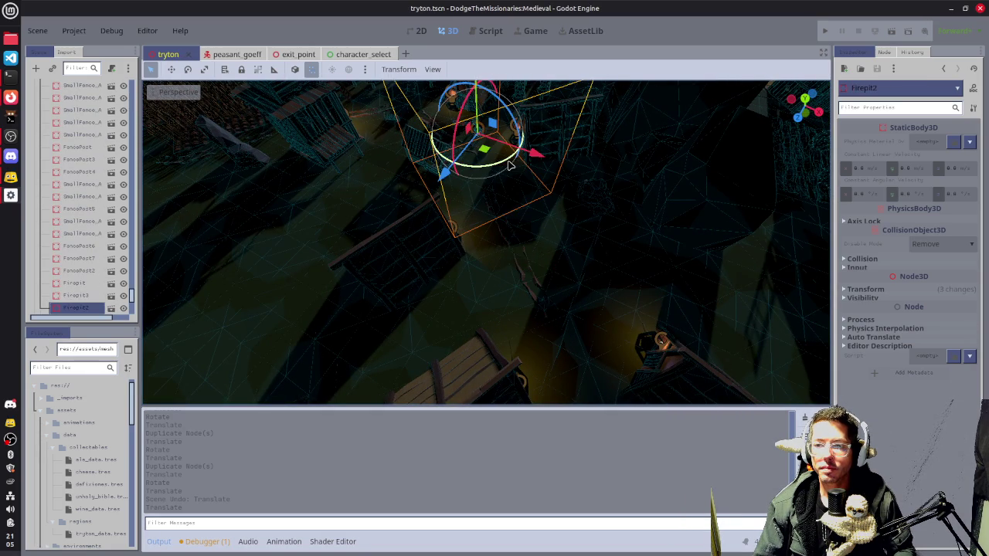
{"action": "key", "text": "ctrl+s"}
{"action": "key", "text": "ctrl+d"}
{"action": "left_click_drag", "start_coordinate": [484, 155], "coordinate": [507, 310]}
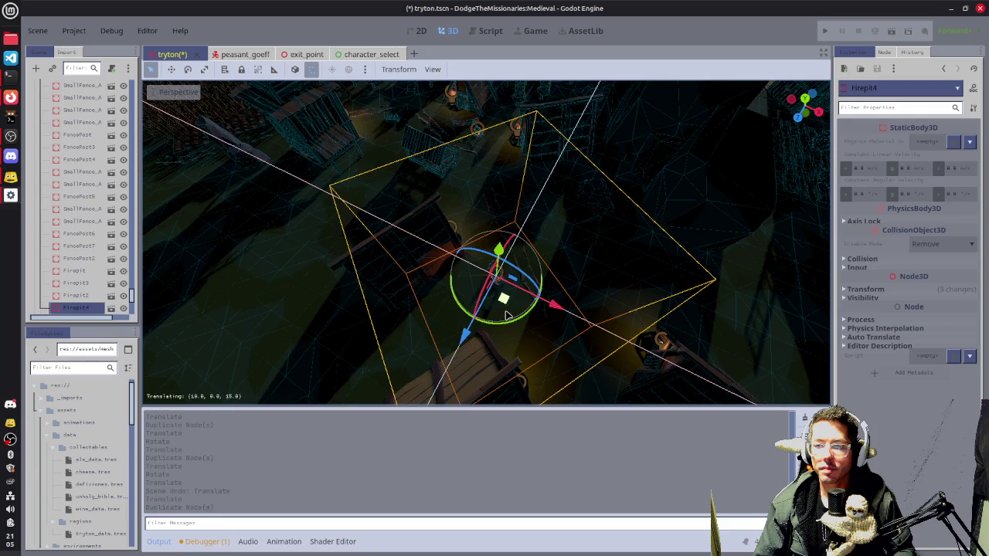
{"action": "scroll", "coordinate": [507, 313], "scroll_direction": "up", "scroll_amount": 5}
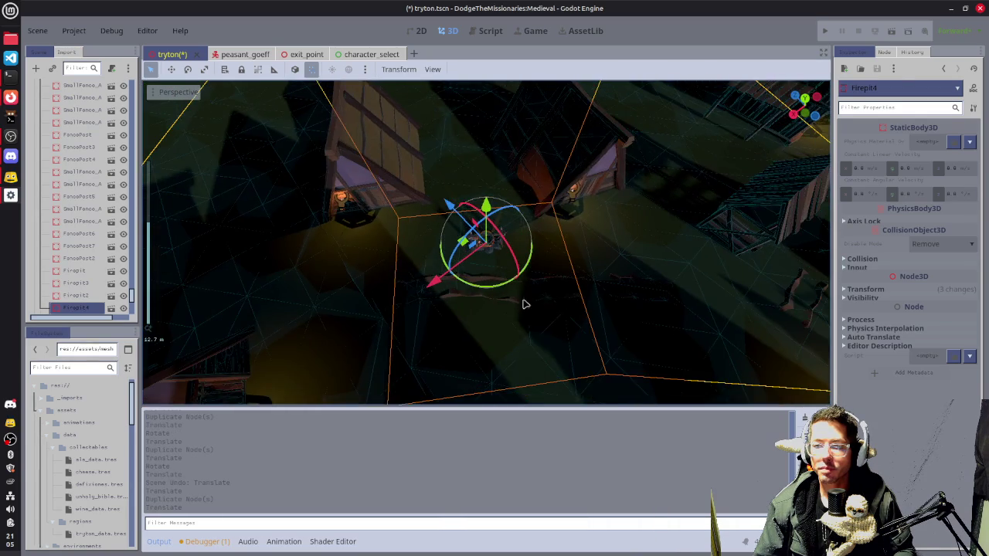
{"action": "left_click_drag", "start_coordinate": [498, 300], "coordinate": [457, 210]}
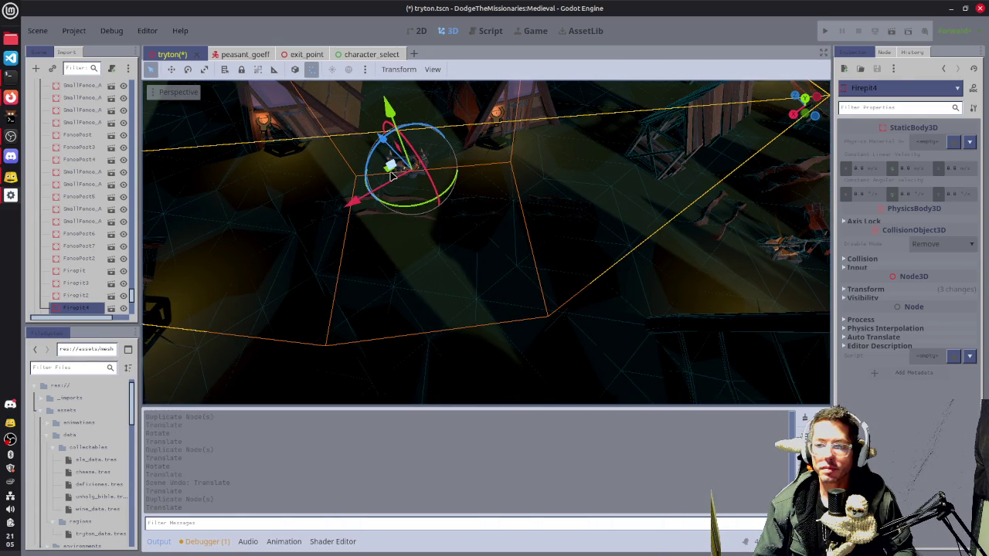
{"action": "left_click_drag", "start_coordinate": [380, 177], "coordinate": [371, 282]}
{"action": "mouse_move", "coordinate": [506, 289]}
{"action": "left_mouse_down"}
{"action": "mouse_move", "coordinate": [733, 254]}
{"action": "mouse_move", "coordinate": [618, 266]}
{"action": "mouse_move", "coordinate": [626, 275]}
{"action": "mouse_move", "coordinate": [678, 248]}
{"action": "mouse_move", "coordinate": [657, 257]}
{"action": "left_mouse_up"}
{"action": "left_click_drag", "start_coordinate": [596, 276], "coordinate": [593, 272]}
{"action": "mouse_move", "coordinate": [593, 272]}
{"action": "left_mouse_down"}
{"action": "mouse_move", "coordinate": [603, 292]}
{"action": "mouse_move", "coordinate": [616, 286]}
{"action": "left_mouse_up"}
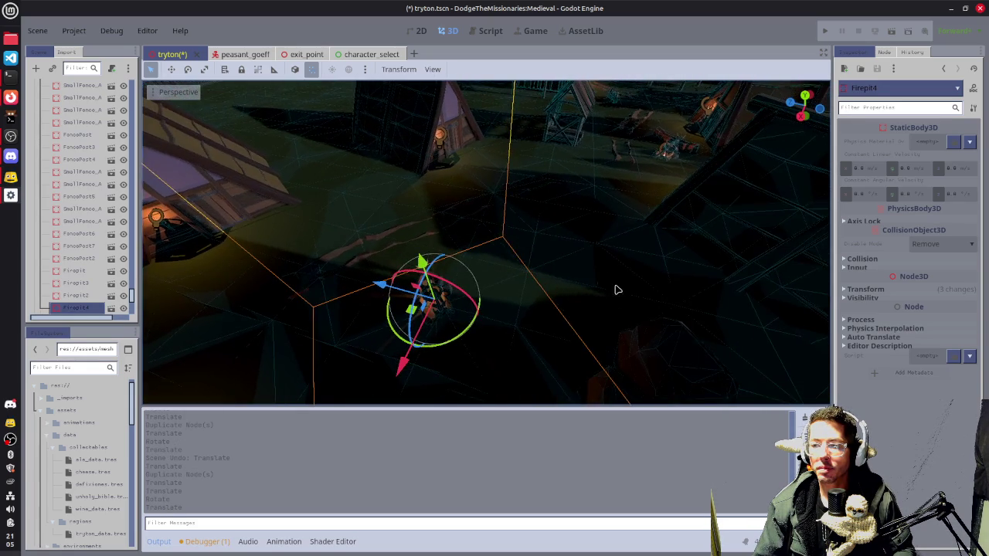
{"action": "left_click", "coordinate": [679, 163]}
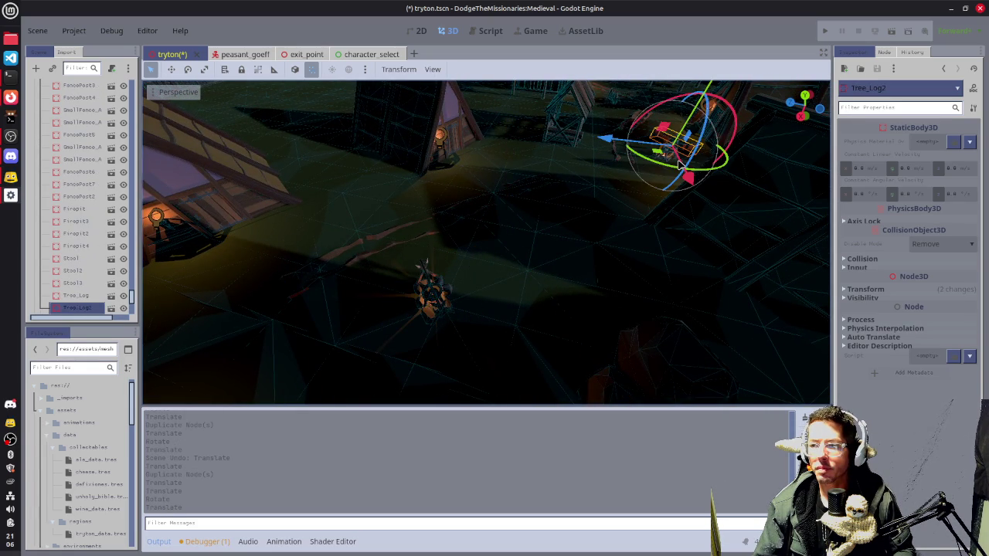
- Copy the log seat as Tree_Log3 and place it beside the fire pit
{"action": "key", "text": "ctrl+d"}
{"action": "key", "text": "g"}
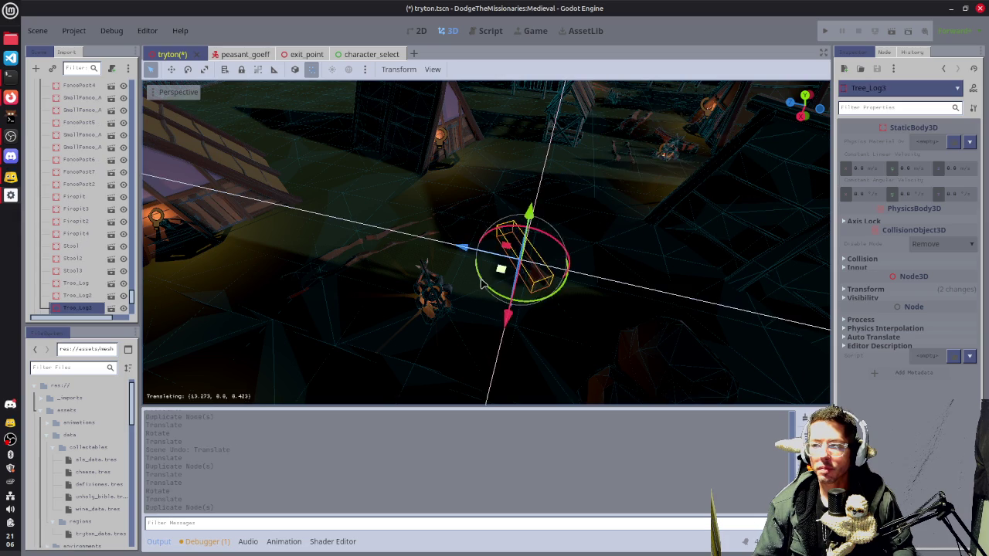
{"action": "left_click", "coordinate": [462, 305]}
- Add Tree_Log4 down-left of the fire pit, rotated to face it, and save the scene
{"action": "key", "text": "ctrl+d"}
{"action": "key", "text": "g"}
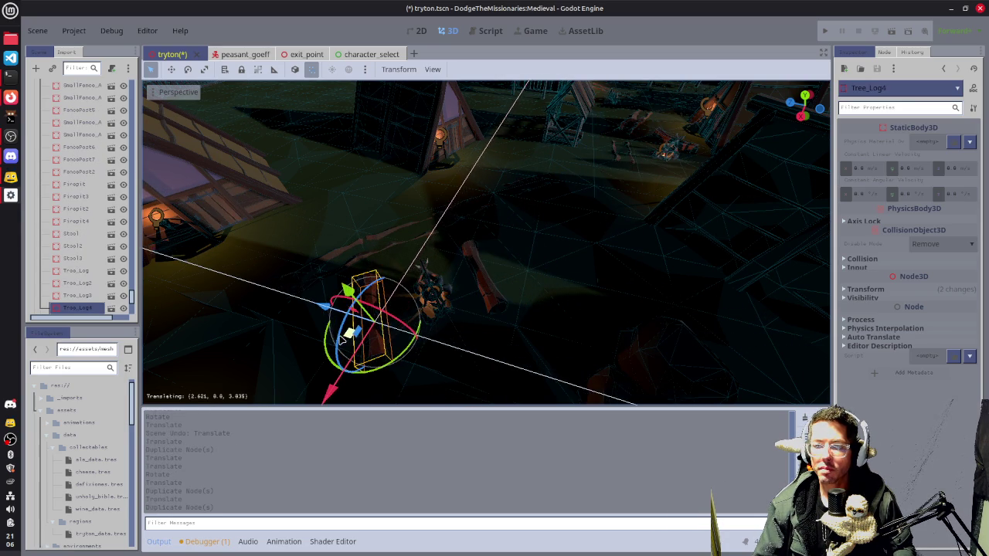
{"action": "left_click", "coordinate": [360, 376]}
{"action": "key", "text": "r"}
{"action": "left_click", "coordinate": [357, 361]}
{"action": "key", "text": "g"}
{"action": "left_click", "coordinate": [366, 352]}
{"action": "mouse_move", "coordinate": [489, 292]}
{"action": "left_mouse_down"}
{"action": "mouse_move", "coordinate": [674, 228]}
{"action": "mouse_move", "coordinate": [623, 258]}
{"action": "mouse_move", "coordinate": [543, 281]}
{"action": "mouse_move", "coordinate": [577, 293]}
{"action": "mouse_move", "coordinate": [514, 278]}
{"action": "mouse_move", "coordinate": [466, 318]}
{"action": "mouse_move", "coordinate": [402, 336]}
{"action": "left_mouse_up"}
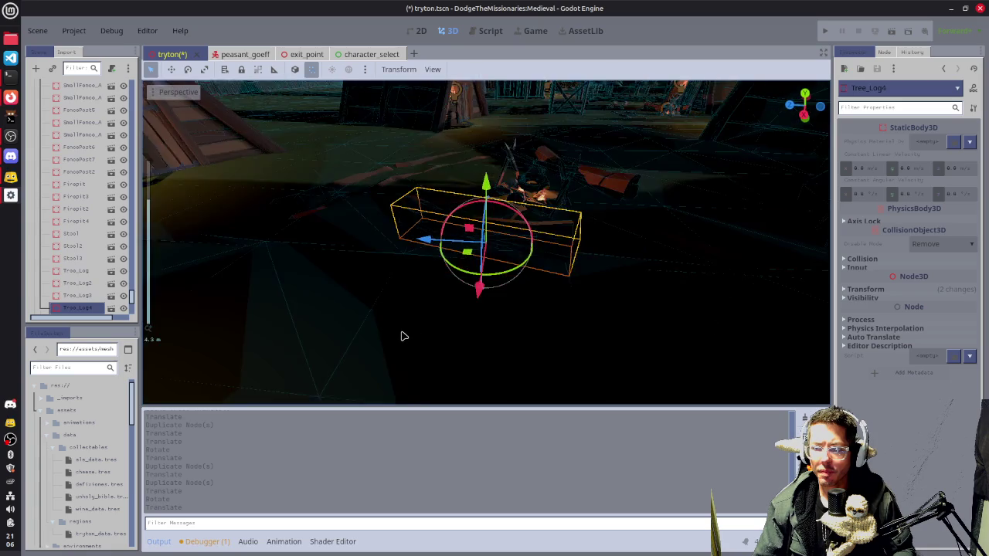
{"action": "key", "text": "ctrl+s"}
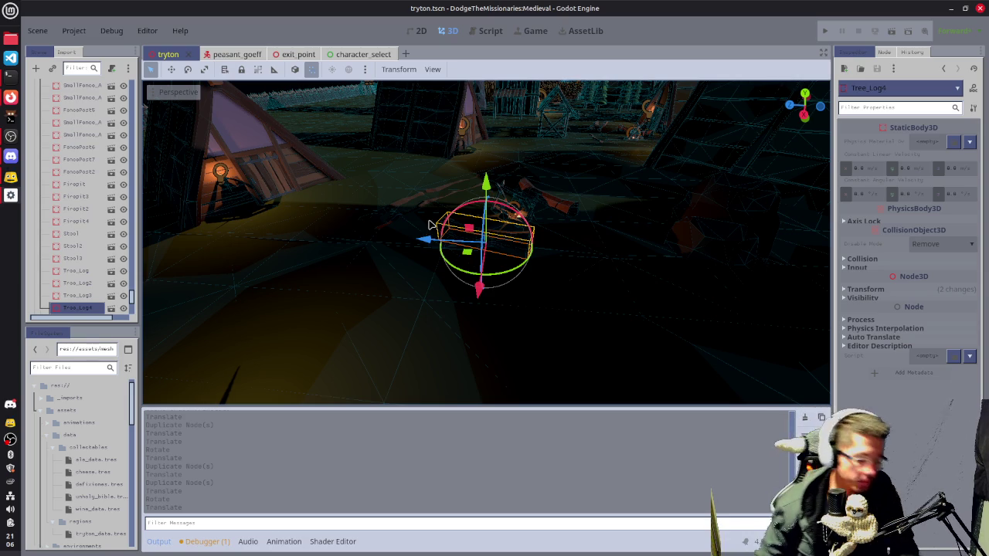
{"action": "mouse_move", "coordinate": [593, 263]}
{"action": "left_mouse_down"}
{"action": "mouse_move", "coordinate": [596, 279]}
{"action": "mouse_move", "coordinate": [619, 283]}
{"action": "left_mouse_up"}
- Save the scene, switch to Top view, and zoom to frame the village trees
{"action": "key", "text": "ctrl+s"}
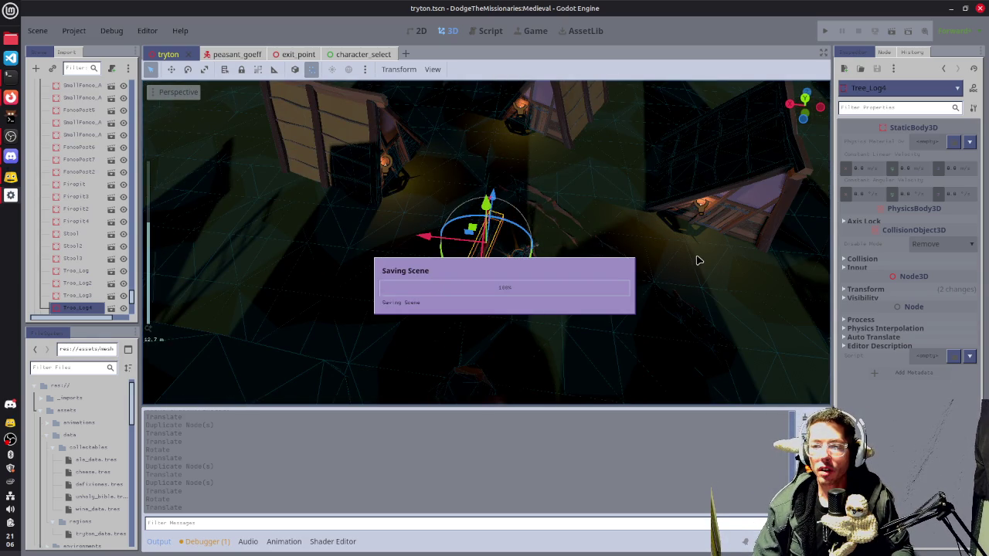
{"action": "key", "text": "KP_7"}
{"action": "scroll", "coordinate": [655, 266], "scroll_direction": "down", "scroll_amount": 5}
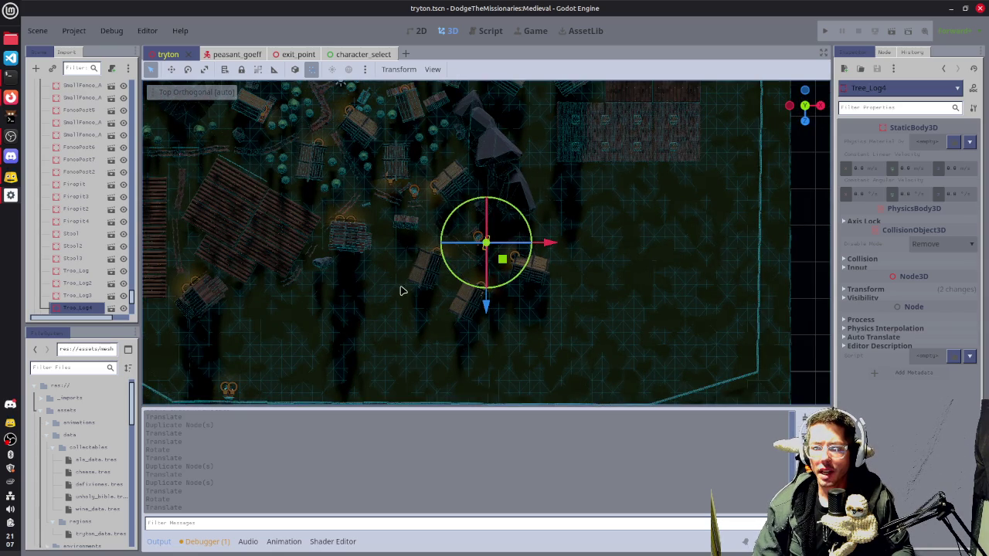
{"action": "scroll", "coordinate": [401, 291], "scroll_direction": "left", "scroll_amount": 5}
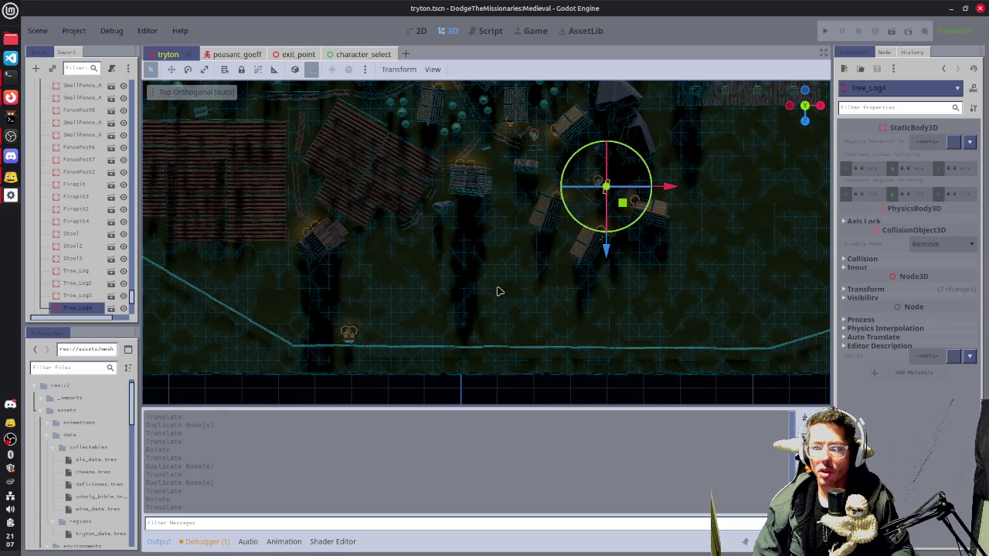
{"action": "scroll", "coordinate": [529, 272], "scroll_direction": "down", "scroll_amount": 2}
{"action": "scroll", "coordinate": [530, 300], "scroll_direction": "down", "scroll_amount": 2}
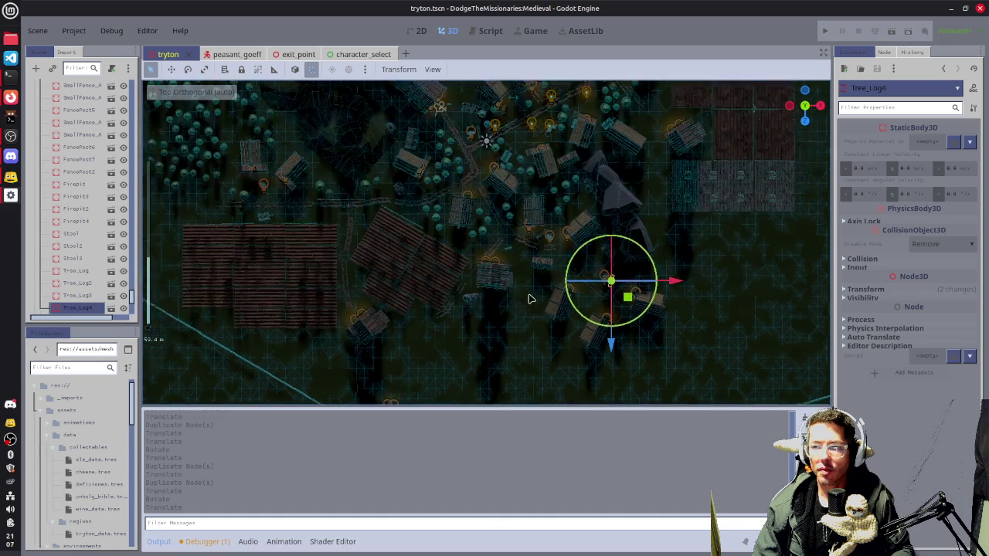
{"action": "scroll", "coordinate": [530, 299], "scroll_direction": "up", "scroll_amount": 1}
{"action": "scroll", "coordinate": [530, 315], "scroll_direction": "up", "scroll_amount": 1}
{"action": "scroll", "coordinate": [448, 210], "scroll_direction": "up", "scroll_amount": 2}
{"action": "scroll", "coordinate": [447, 210], "scroll_direction": "up", "scroll_amount": 1}
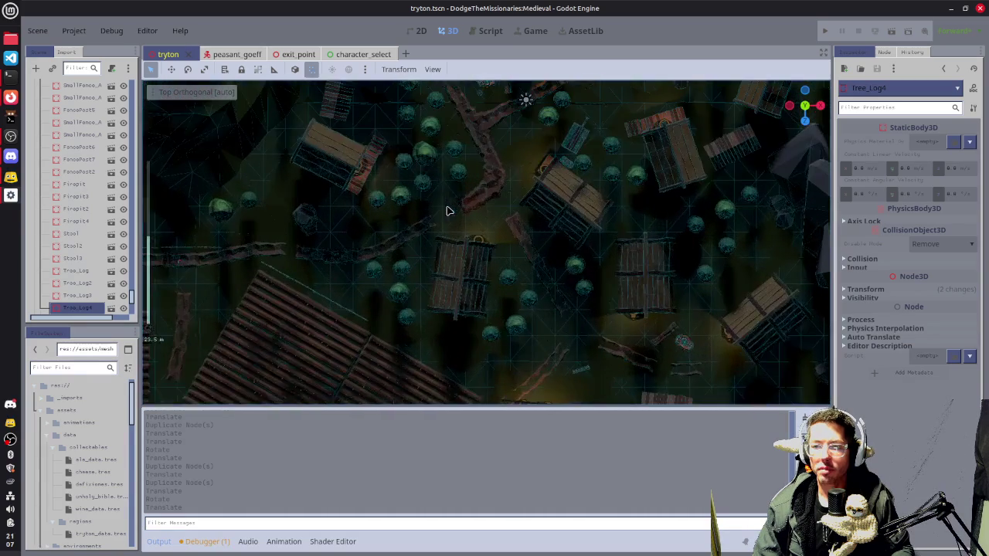
{"action": "scroll", "coordinate": [427, 150], "scroll_direction": "up", "scroll_amount": 1}
{"action": "mouse_move", "coordinate": [432, 142]}
{"action": "left_mouse_down"}
{"action": "mouse_move", "coordinate": [463, 173]}
{"action": "mouse_move", "coordinate": [487, 249]}
{"action": "left_mouse_up"}
- Duplicate the 15-node tree cluster, move it down-right, and rotate it about 45°
{"action": "key", "text": "ctrl+d"}
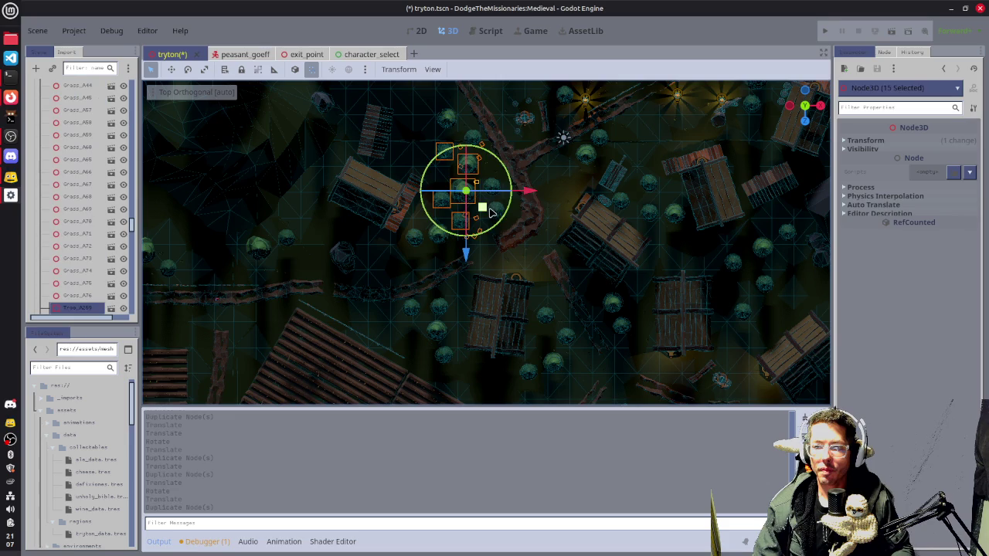
{"action": "scroll", "coordinate": [499, 220], "scroll_direction": "down", "scroll_amount": 1}
{"action": "scroll", "coordinate": [495, 248], "scroll_direction": "down", "scroll_amount": 1}
{"action": "mouse_move", "coordinate": [496, 248]}
{"action": "left_mouse_down"}
{"action": "mouse_move", "coordinate": [580, 373]}
{"action": "mouse_move", "coordinate": [559, 374]}
{"action": "left_mouse_up"}
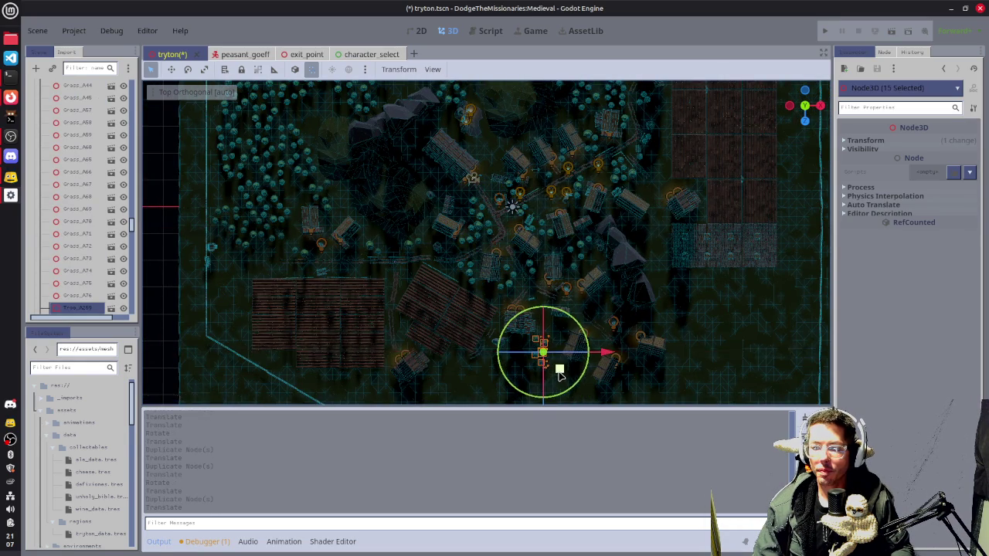
{"action": "key", "text": "f"}
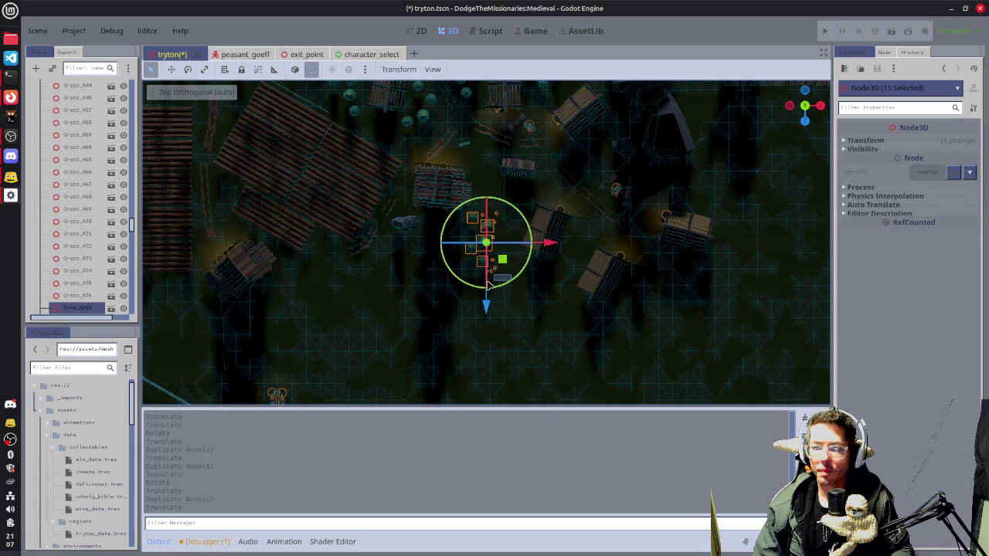
{"action": "mouse_move", "coordinate": [488, 284]}
{"action": "left_mouse_down"}
{"action": "mouse_move", "coordinate": [508, 232]}
{"action": "mouse_move", "coordinate": [527, 253]}
{"action": "mouse_move", "coordinate": [534, 238]}
{"action": "mouse_move", "coordinate": [517, 224]}
{"action": "mouse_move", "coordinate": [525, 219]}
{"action": "mouse_move", "coordinate": [520, 246]}
{"action": "mouse_move", "coordinate": [523, 222]}
{"action": "left_mouse_up"}
- Make another tree copy up-right, save, and shift that group to the left
{"action": "key", "text": "ctrl+d"}
{"action": "mouse_move", "coordinate": [625, 302]}
{"action": "left_mouse_down"}
{"action": "mouse_move", "coordinate": [631, 281]}
{"action": "mouse_move", "coordinate": [616, 282]}
{"action": "left_mouse_up"}
{"action": "key", "text": "ctrl+s"}
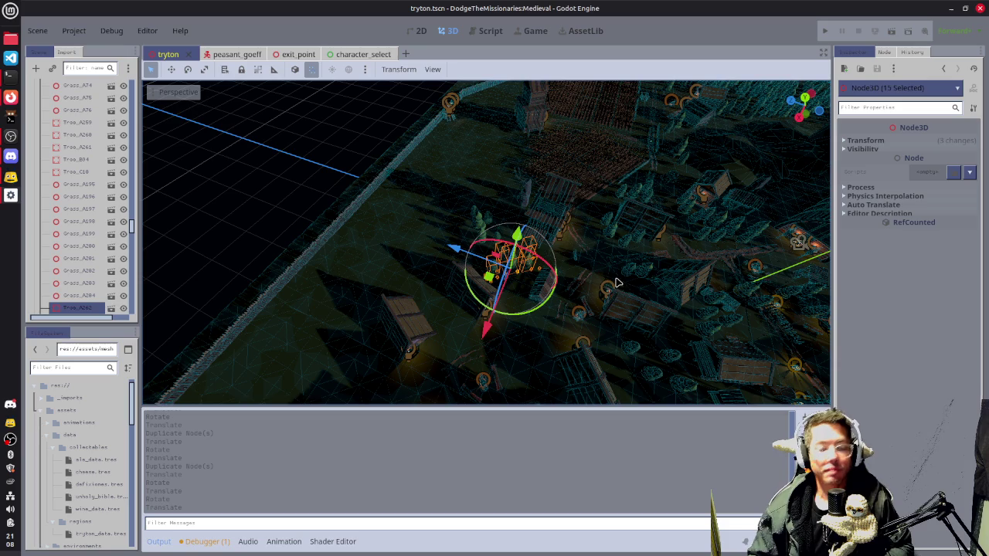
{"action": "scroll", "coordinate": [572, 305], "scroll_direction": "up", "scroll_amount": 5}
{"action": "mouse_move", "coordinate": [562, 278]}
{"action": "left_mouse_down"}
{"action": "mouse_move", "coordinate": [453, 321]}
{"action": "mouse_move", "coordinate": [489, 253]}
{"action": "left_mouse_up"}
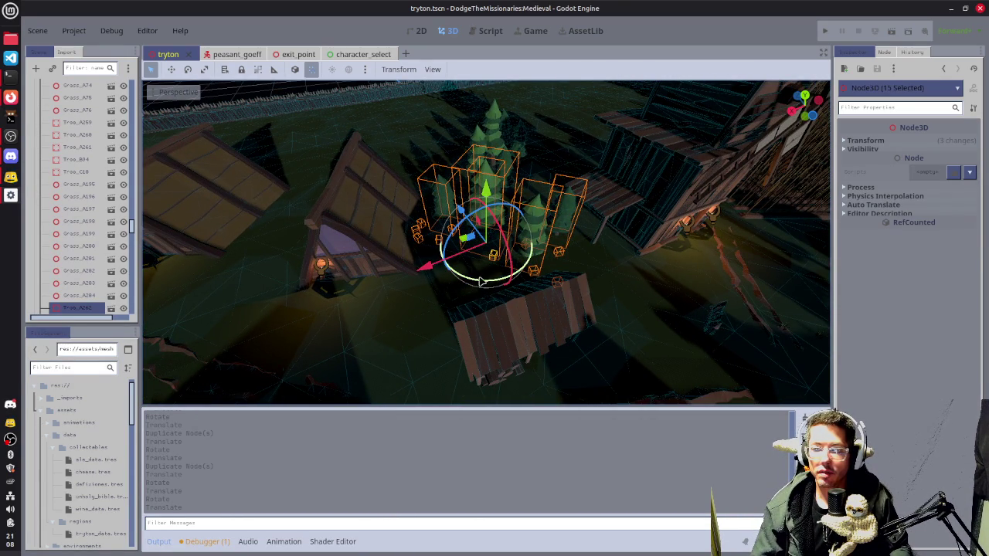
{"action": "key", "text": "g"}
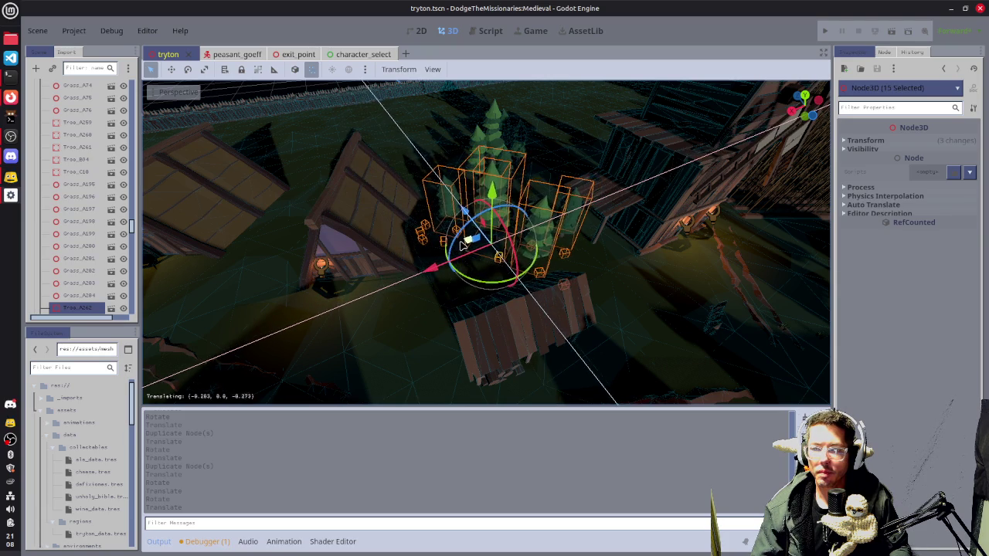
{"action": "left_click", "coordinate": [464, 245]}
- Duplicate the trees again, drop them lower on the map, and rotate them about 40°
{"action": "mouse_move", "coordinate": [464, 246]}
{"action": "left_mouse_down"}
{"action": "mouse_move", "coordinate": [354, 275]}
{"action": "mouse_move", "coordinate": [705, 244]}
{"action": "mouse_move", "coordinate": [540, 274]}
{"action": "left_mouse_up"}
{"action": "scroll", "coordinate": [538, 273], "scroll_direction": "down", "scroll_amount": 3}
{"action": "key", "text": "ctrl+d"}
{"action": "key", "text": "g"}
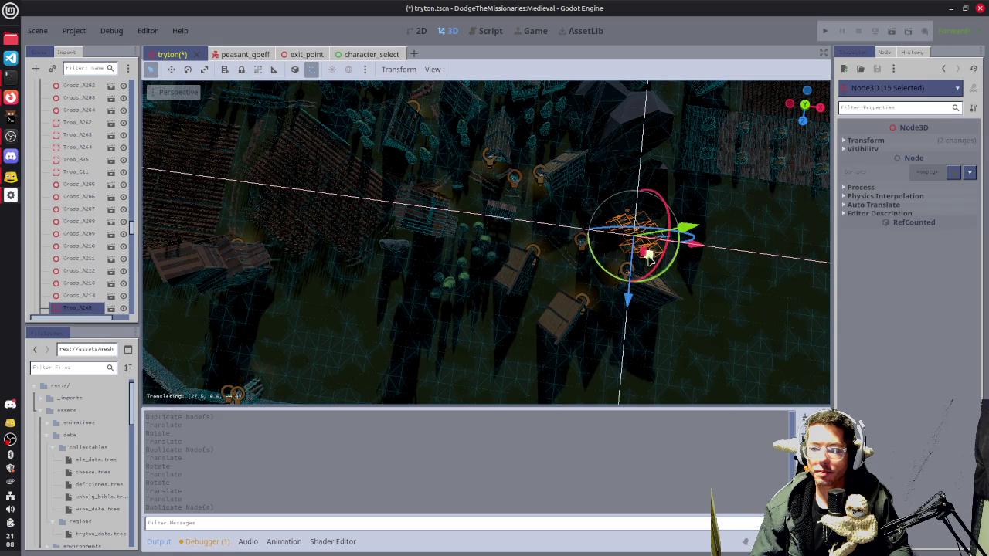
{"action": "left_click", "coordinate": [641, 359]}
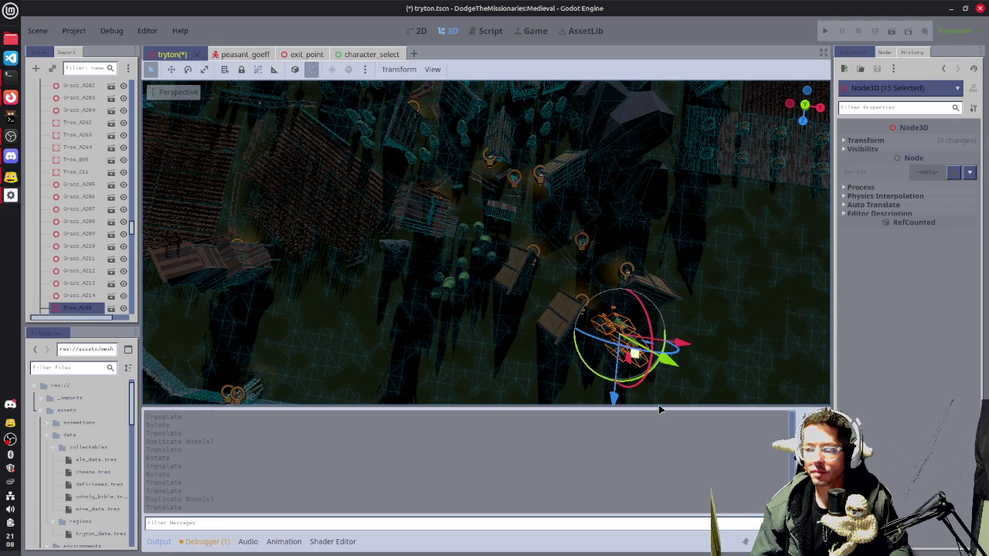
{"action": "scroll", "coordinate": [591, 374], "scroll_direction": "down", "scroll_amount": 2}
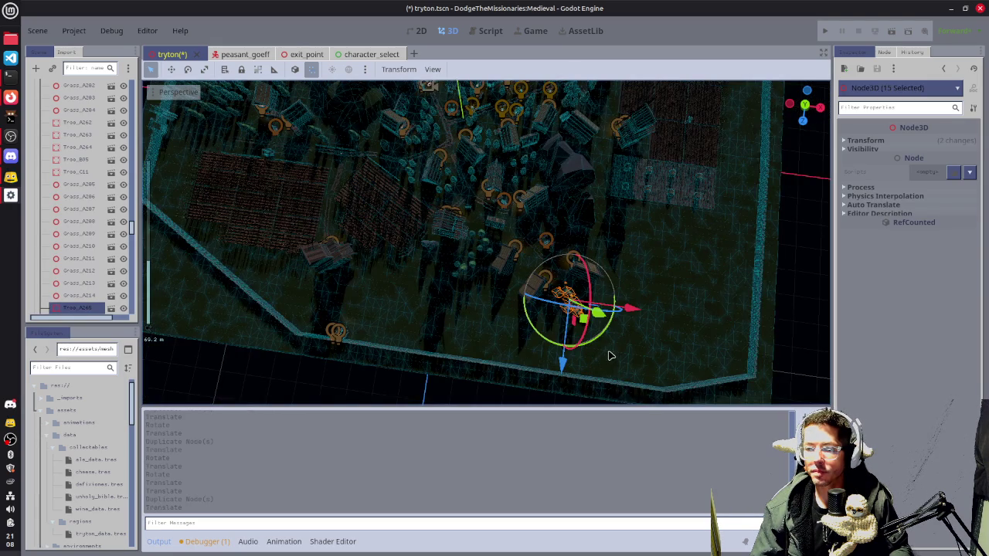
{"action": "key", "text": "r"}
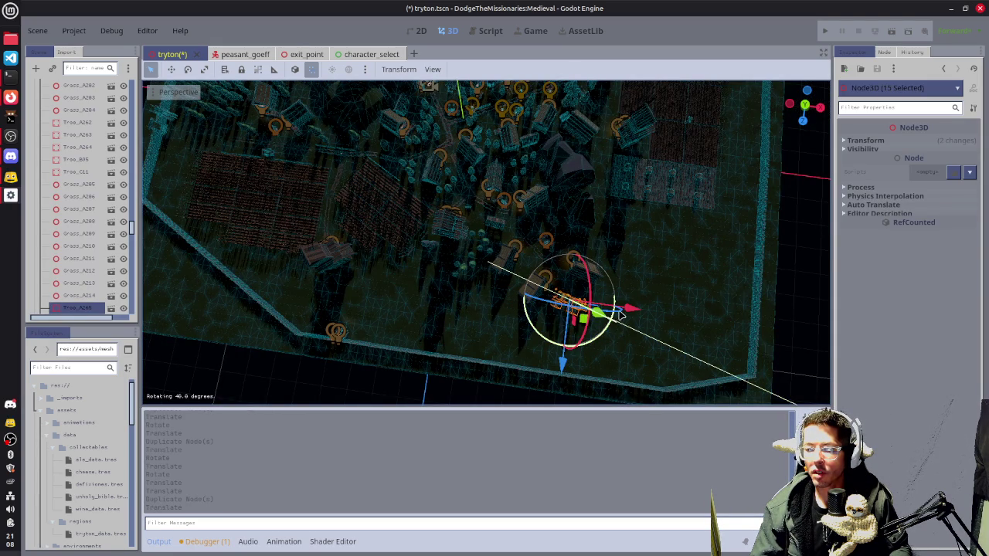
{"action": "left_click", "coordinate": [619, 308]}
{"action": "scroll", "coordinate": [542, 320], "scroll_direction": "up", "scroll_amount": 5}
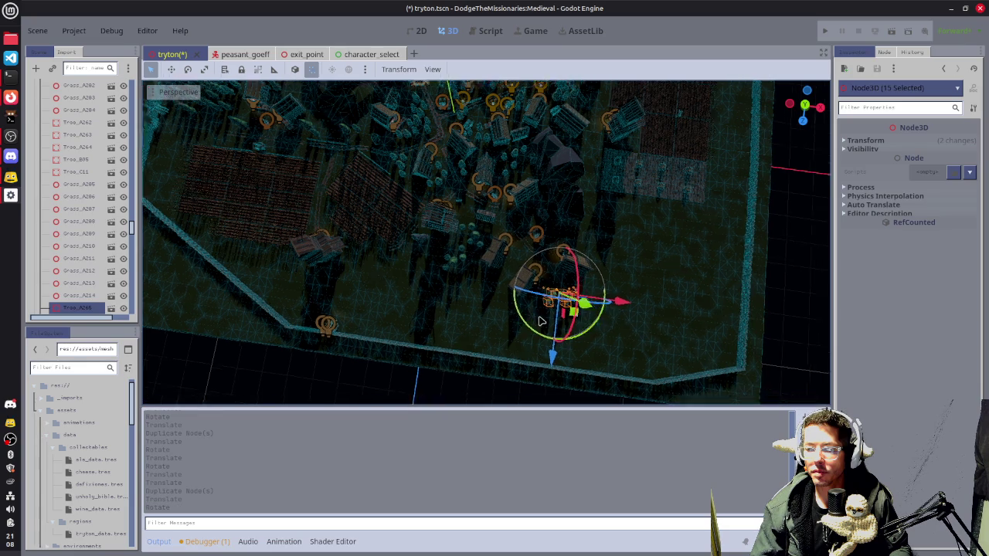
{"action": "scroll", "coordinate": [541, 318], "scroll_direction": "down", "scroll_amount": 10}
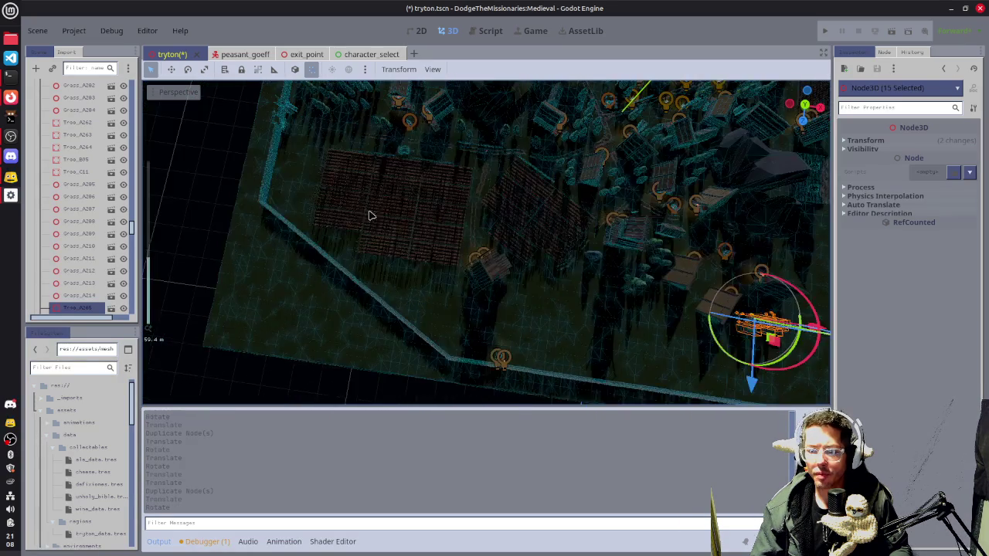
{"action": "key", "text": "KP_7"}
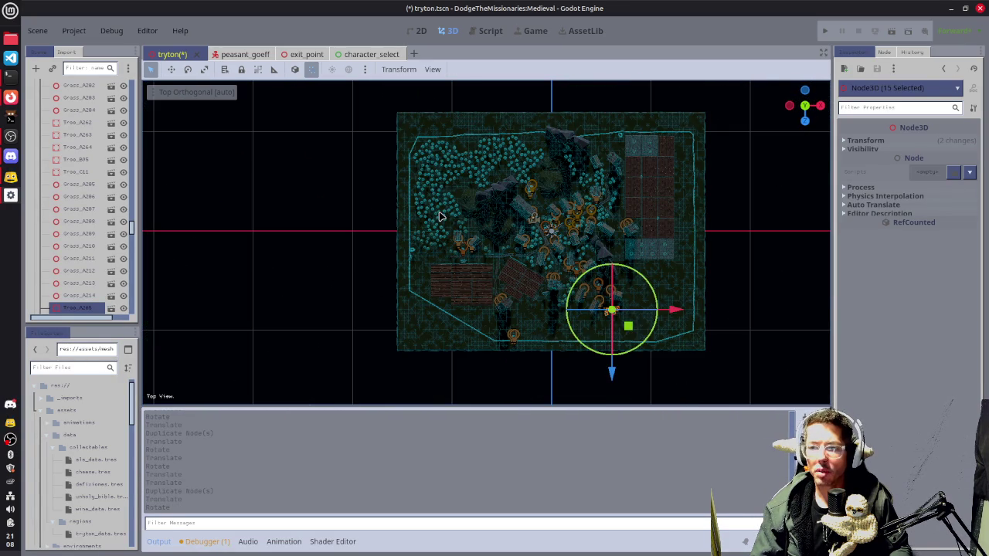
- Box-select a tree group, duplicate it, and place the copy down and right
{"action": "left_click_drag", "start_coordinate": [417, 193], "coordinate": [457, 224]}
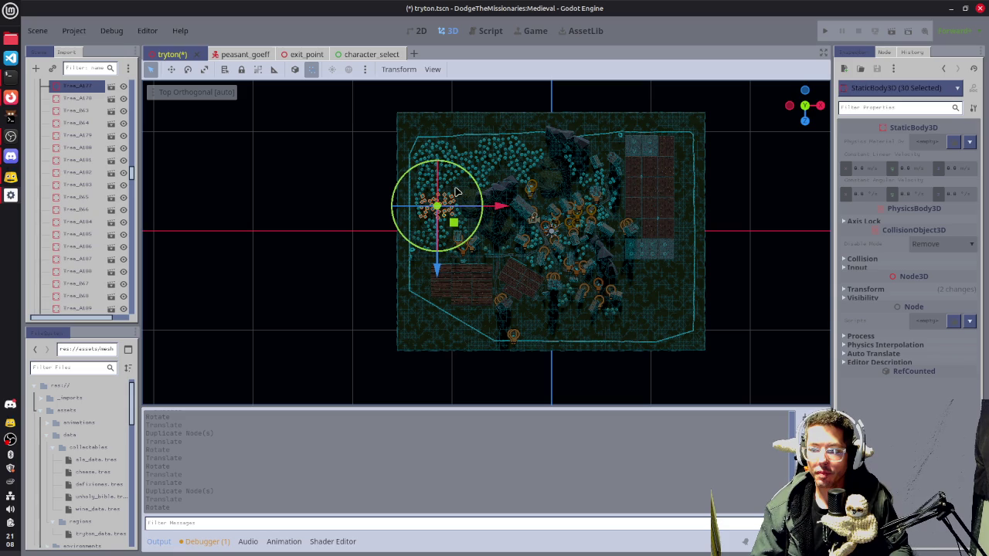
{"action": "key", "text": "ctrl+d"}
{"action": "mouse_move", "coordinate": [454, 224]}
{"action": "left_mouse_down"}
{"action": "mouse_move", "coordinate": [595, 345]}
{"action": "mouse_move", "coordinate": [575, 334]}
{"action": "mouse_move", "coordinate": [585, 337]}
{"action": "left_mouse_up"}
{"action": "key", "text": "f"}
{"action": "scroll", "coordinate": [503, 258], "scroll_direction": "up", "scroll_amount": 5}
{"action": "left_click_drag", "start_coordinate": [502, 261], "coordinate": [518, 251]}
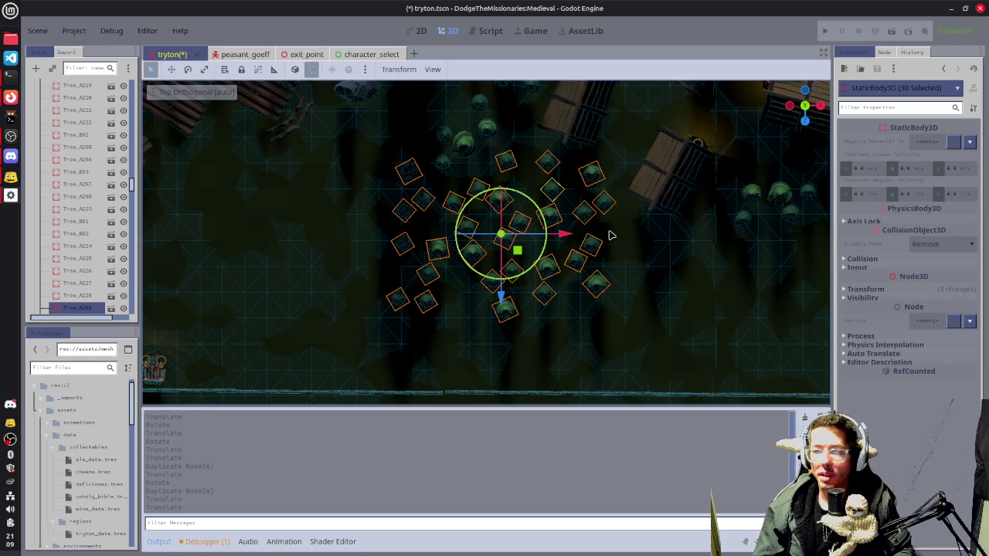
{"action": "scroll", "coordinate": [611, 232], "scroll_direction": "down", "scroll_amount": 3}
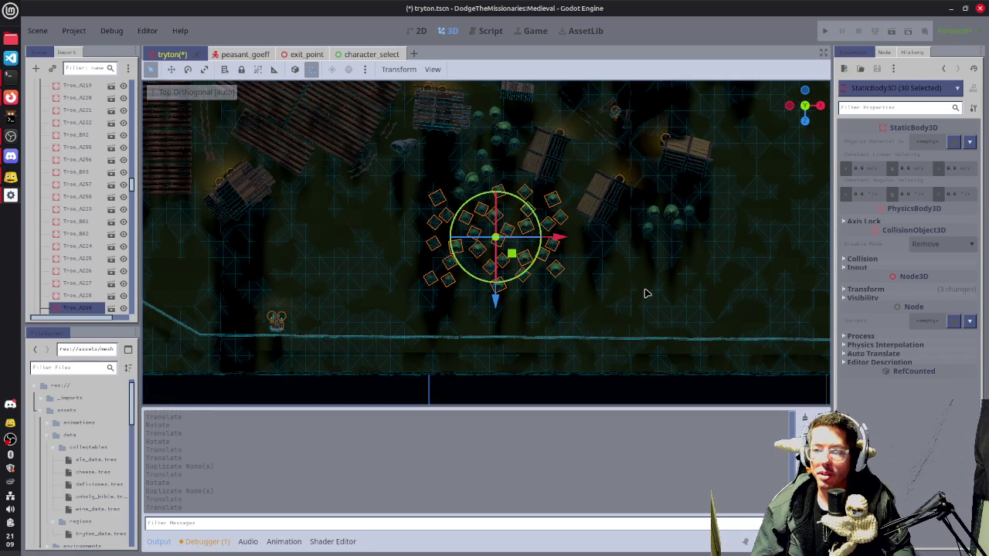
{"action": "left_click_drag", "start_coordinate": [657, 276], "coordinate": [585, 278]}
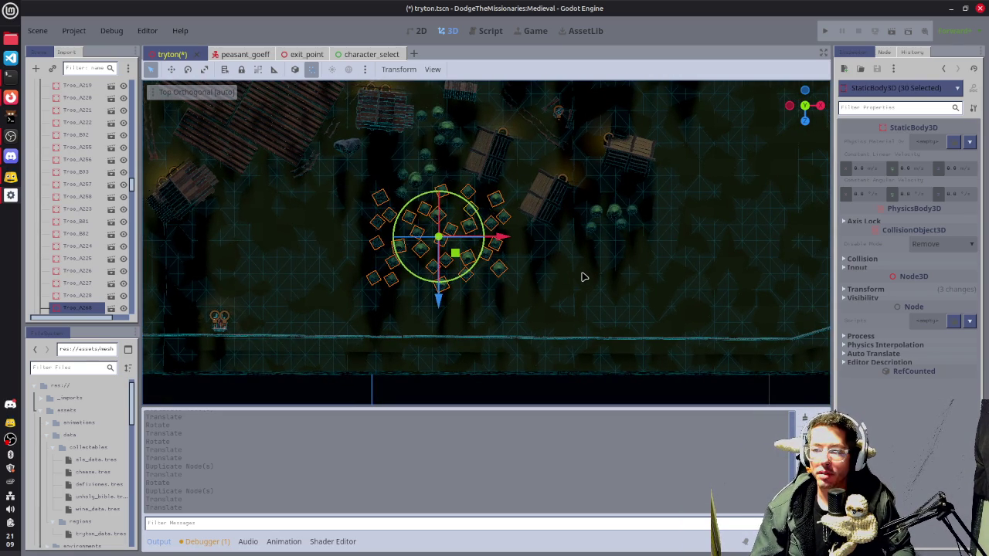
- Place another tree copy further down and right on the empty ground
{"action": "key", "text": "ctrl+d"}
{"action": "mouse_move", "coordinate": [455, 255]}
{"action": "left_mouse_down"}
{"action": "mouse_move", "coordinate": [537, 309]}
{"action": "mouse_move", "coordinate": [625, 294]}
{"action": "mouse_move", "coordinate": [630, 324]}
{"action": "mouse_move", "coordinate": [633, 294]}
{"action": "left_mouse_up"}
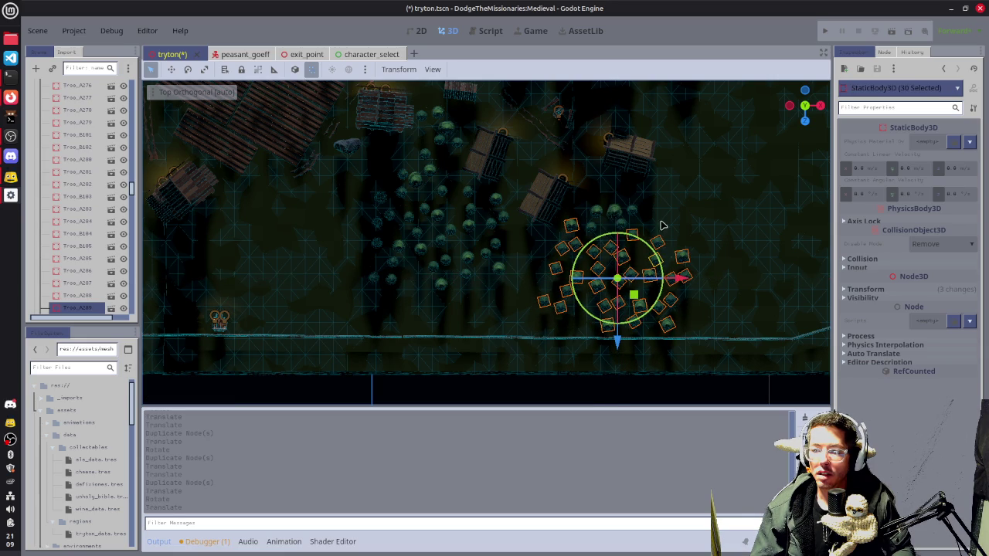
{"action": "scroll", "coordinate": [663, 225], "scroll_direction": "down", "scroll_amount": 5}
{"action": "left_click_drag", "start_coordinate": [425, 263], "coordinate": [595, 243]}
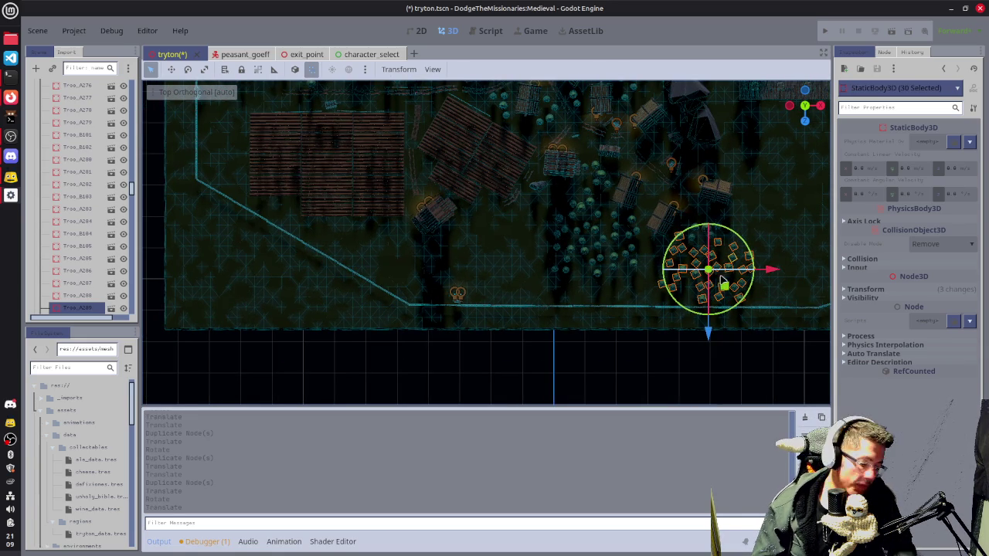
- Copy the 30 trees into the open ground on the left and save the scene
{"action": "key", "text": "ctrl+d"}
{"action": "mouse_move", "coordinate": [727, 287]}
{"action": "left_mouse_down"}
{"action": "mouse_move", "coordinate": [522, 279]}
{"action": "mouse_move", "coordinate": [516, 262]}
{"action": "mouse_move", "coordinate": [521, 269]}
{"action": "left_mouse_up"}
{"action": "scroll", "coordinate": [522, 271], "scroll_direction": "up", "scroll_amount": 4}
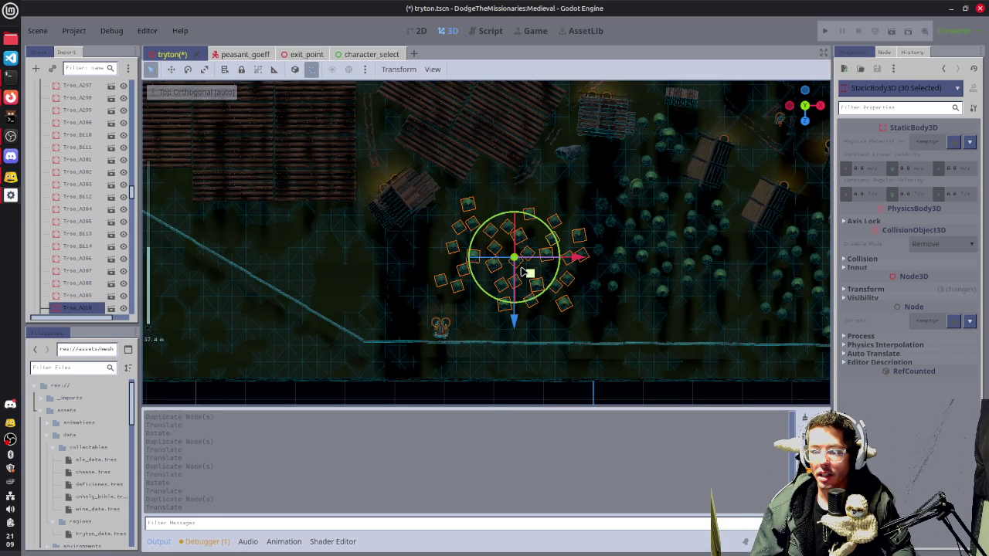
{"action": "key", "text": "ctrl+s"}
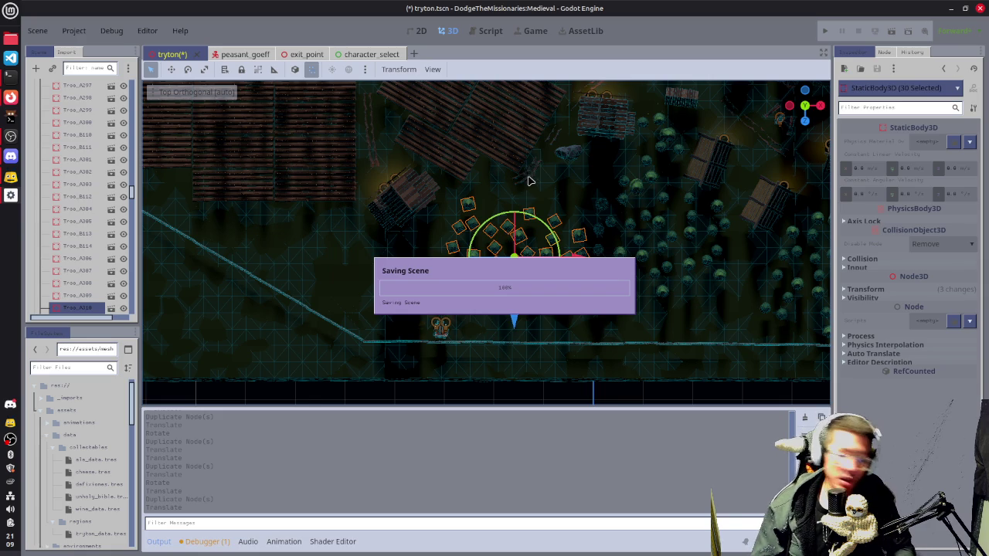
{"action": "left_click", "coordinate": [538, 173]}
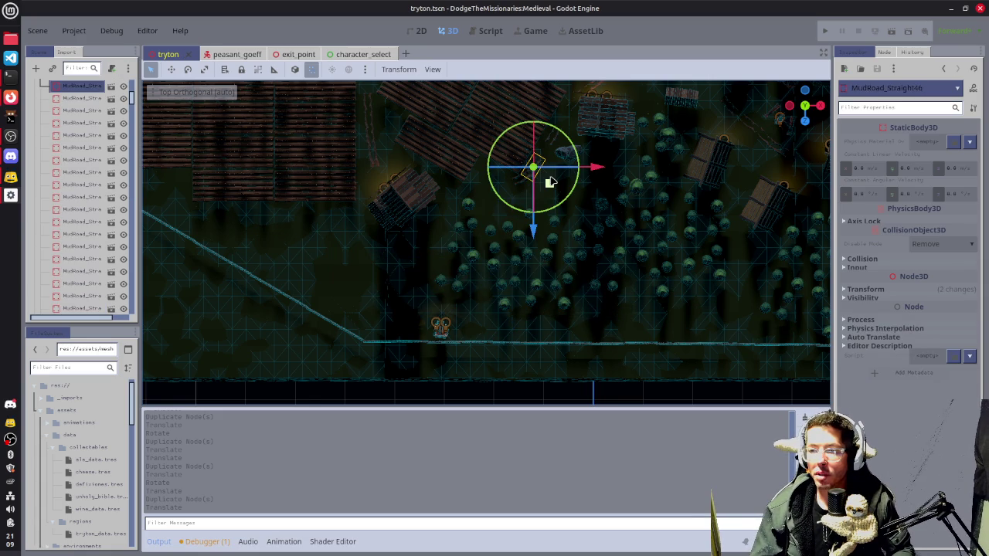
- Duplicate the MudRoad_Straight piece four times and line the copies up end to end along the road
{"action": "key", "text": "ctrl+d"}
{"action": "mouse_move", "coordinate": [550, 189]}
{"action": "left_mouse_down"}
{"action": "mouse_move", "coordinate": [444, 329]}
{"action": "mouse_move", "coordinate": [469, 322]}
{"action": "left_mouse_up"}
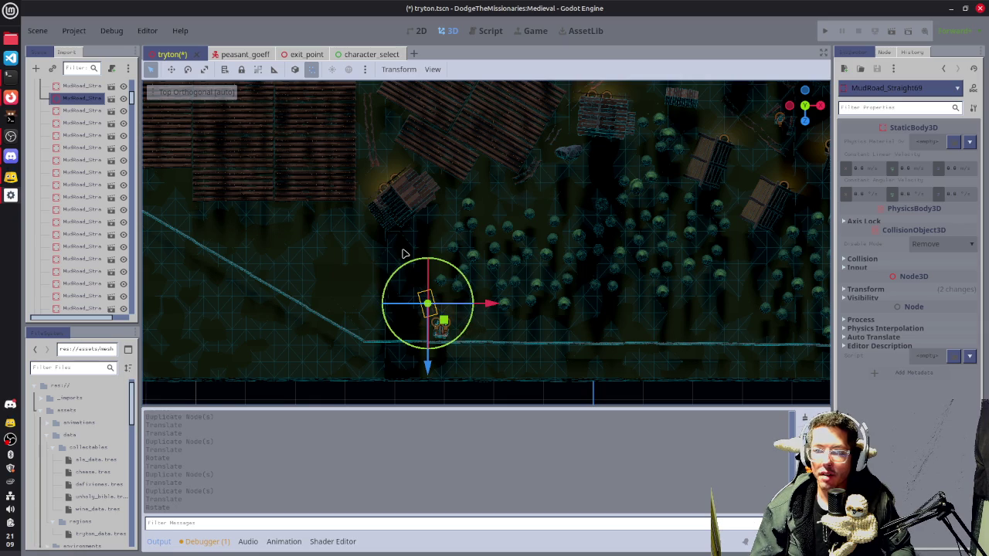
{"action": "key", "text": "ctrl+d"}
{"action": "mouse_move", "coordinate": [445, 322]}
{"action": "left_mouse_down"}
{"action": "mouse_move", "coordinate": [434, 288]}
{"action": "mouse_move", "coordinate": [435, 309]}
{"action": "mouse_move", "coordinate": [445, 298]}
{"action": "left_mouse_up"}
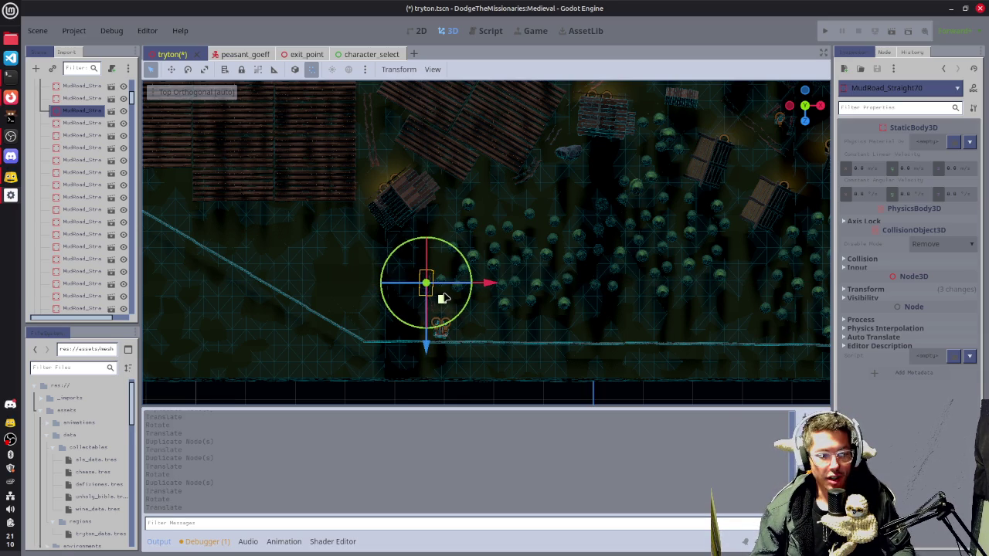
{"action": "scroll", "coordinate": [510, 282], "scroll_direction": "up", "scroll_amount": 3}
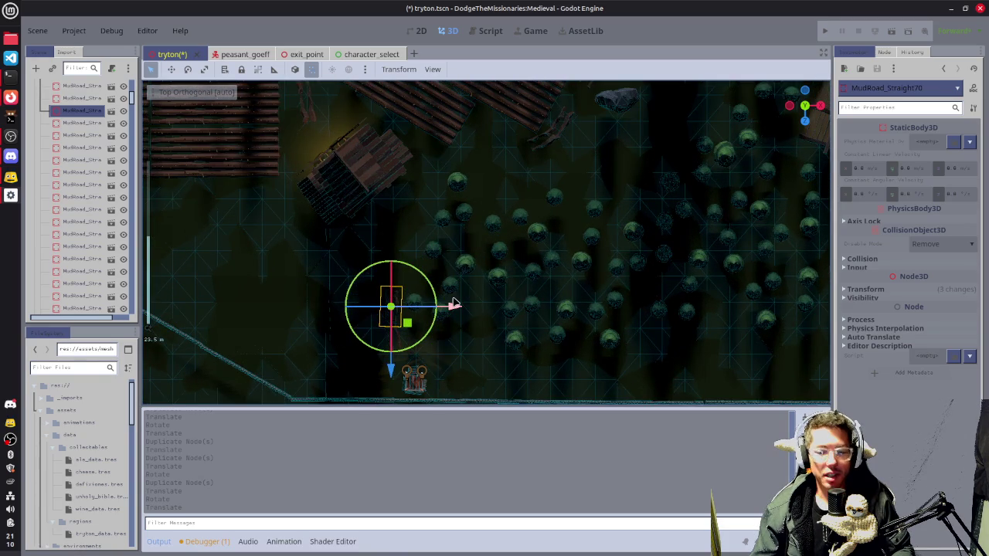
{"action": "key", "text": "ctrl+d"}
{"action": "mouse_move", "coordinate": [407, 323]}
{"action": "left_mouse_down"}
{"action": "mouse_move", "coordinate": [409, 284]}
{"action": "mouse_move", "coordinate": [424, 311]}
{"action": "mouse_move", "coordinate": [415, 289]}
{"action": "mouse_move", "coordinate": [433, 259]}
{"action": "mouse_move", "coordinate": [448, 276]}
{"action": "mouse_move", "coordinate": [434, 256]}
{"action": "mouse_move", "coordinate": [444, 230]}
{"action": "left_mouse_up"}
{"action": "key", "text": "ctrl+d"}
{"action": "key", "text": "ctrl+d"}
{"action": "scroll", "coordinate": [414, 213], "scroll_direction": "up", "scroll_amount": 5}
{"action": "scroll", "coordinate": [414, 213], "scroll_direction": "left", "scroll_amount": 5}
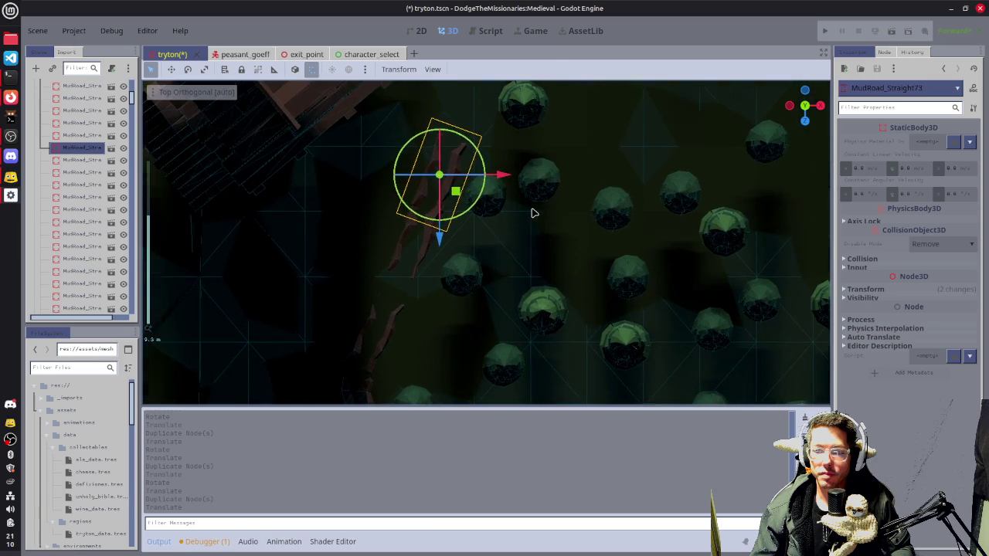
{"action": "left_click_drag", "start_coordinate": [462, 193], "coordinate": [459, 190]}
- Look over the extended road and select the MudRoad_Corner piece
{"action": "scroll", "coordinate": [498, 258], "scroll_direction": "up", "scroll_amount": 5}
{"action": "scroll", "coordinate": [499, 258], "scroll_direction": "down", "scroll_amount": 3}
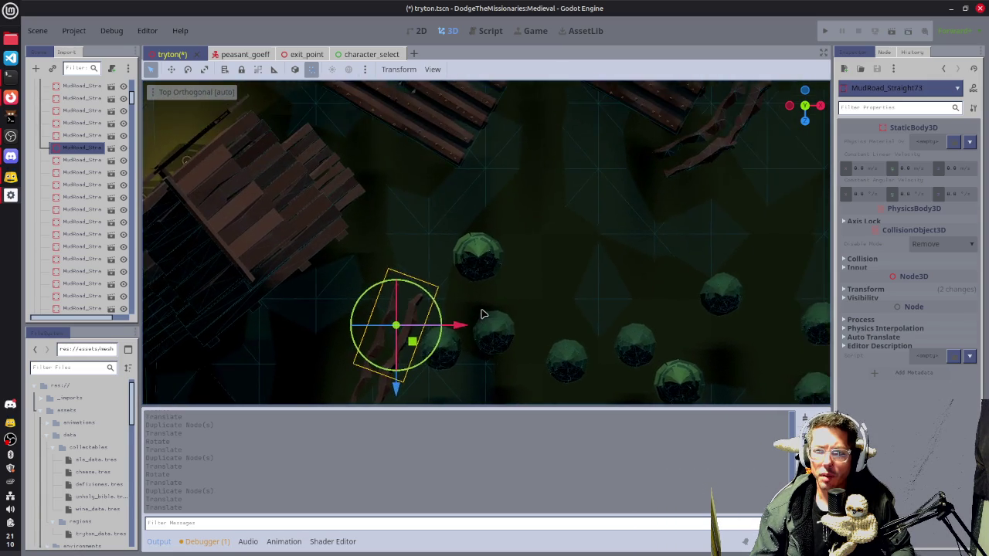
{"action": "scroll", "coordinate": [531, 211], "scroll_direction": "down", "scroll_amount": 4}
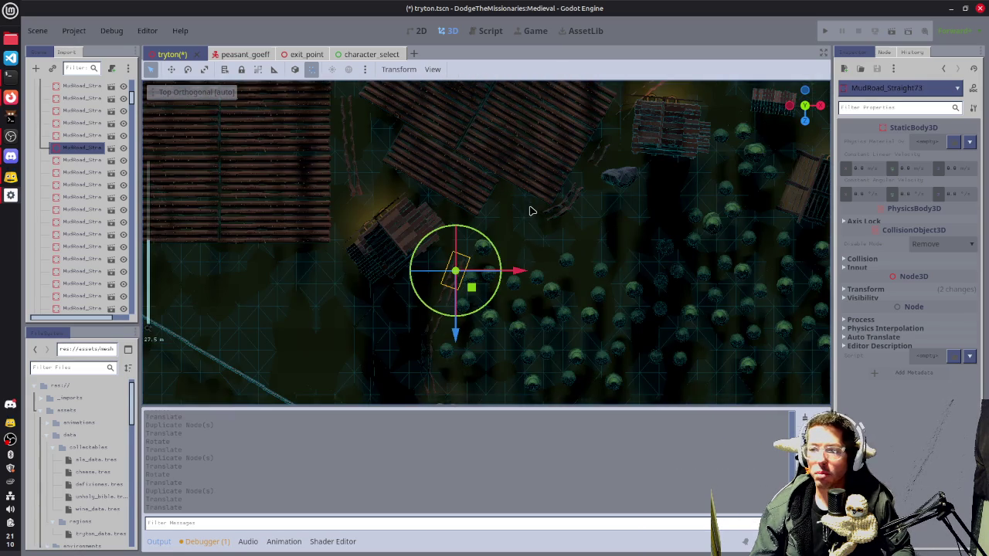
{"action": "scroll", "coordinate": [632, 230], "scroll_direction": "up", "scroll_amount": 3}
{"action": "scroll", "coordinate": [633, 230], "scroll_direction": "right", "scroll_amount": 3}
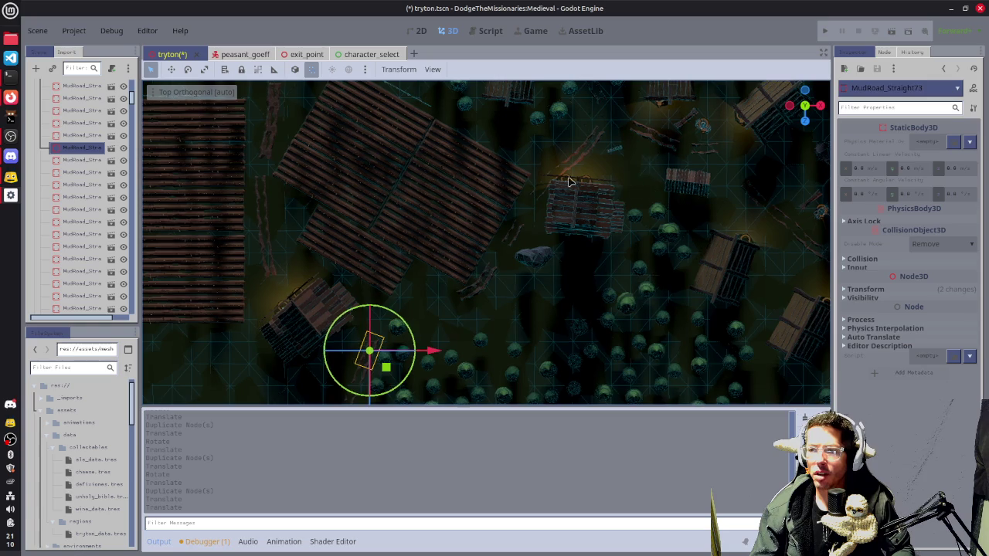
{"action": "scroll", "coordinate": [584, 177], "scroll_direction": "up", "scroll_amount": 2}
{"action": "scroll", "coordinate": [477, 240], "scroll_direction": "right", "scroll_amount": 3}
{"action": "scroll", "coordinate": [541, 216], "scroll_direction": "up", "scroll_amount": 3}
{"action": "scroll", "coordinate": [541, 217], "scroll_direction": "left", "scroll_amount": 3}
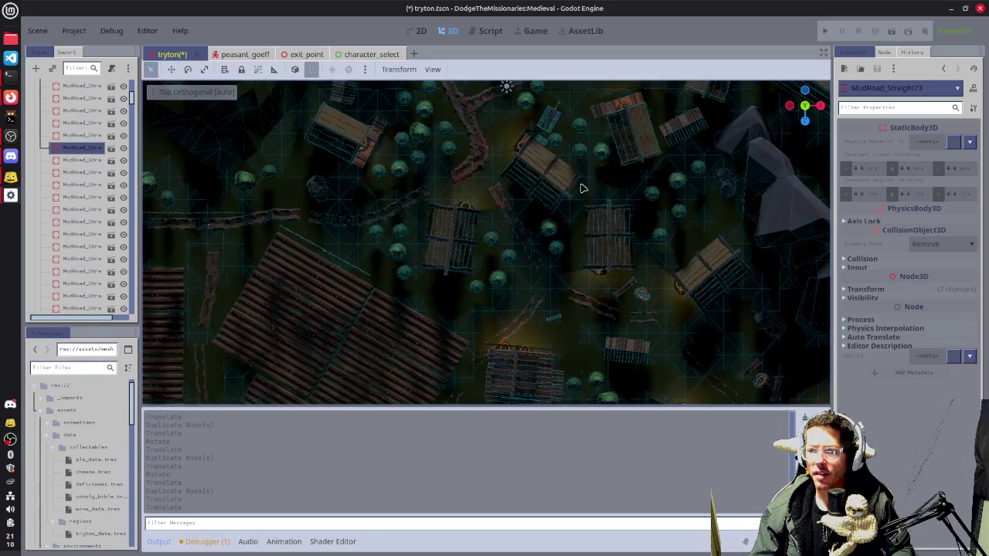
{"action": "left_click", "coordinate": [482, 159]}
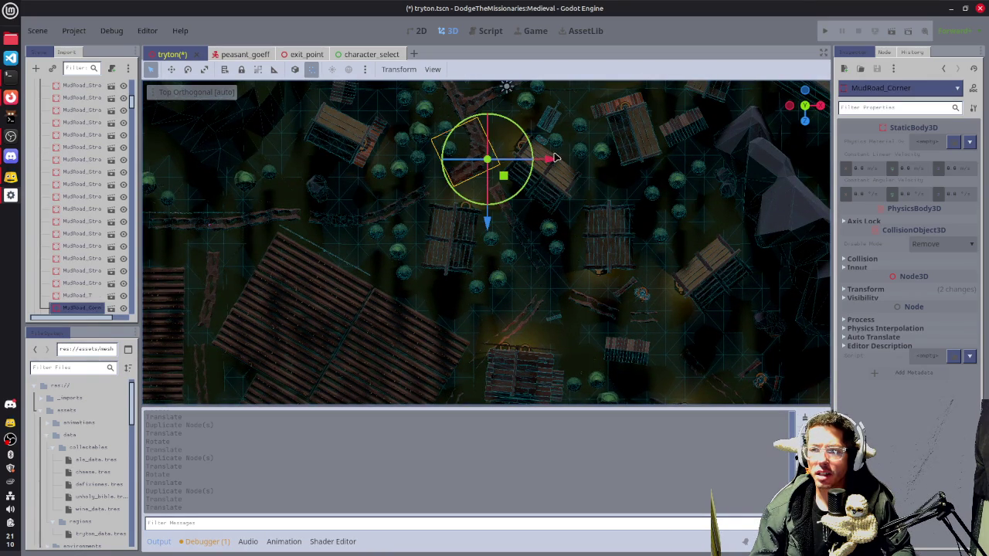
{"action": "scroll", "coordinate": [551, 158], "scroll_direction": "down", "scroll_amount": 5}
{"action": "scroll", "coordinate": [463, 264], "scroll_direction": "up", "scroll_amount": 3}
{"action": "scroll", "coordinate": [464, 264], "scroll_direction": "right", "scroll_amount": 3}
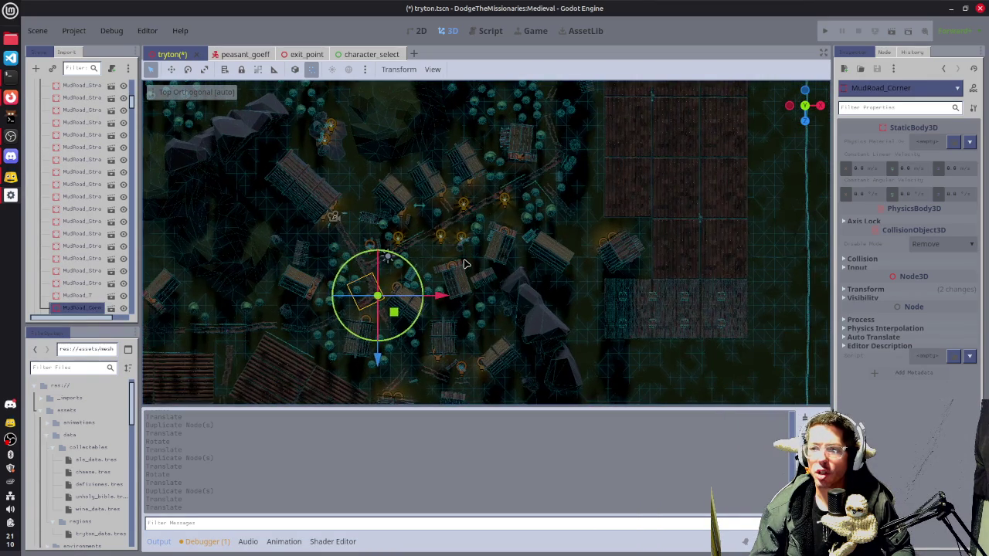
{"action": "scroll", "coordinate": [464, 264], "scroll_direction": "down", "scroll_amount": 5}
{"action": "scroll", "coordinate": [464, 264], "scroll_direction": "left", "scroll_amount": 4}
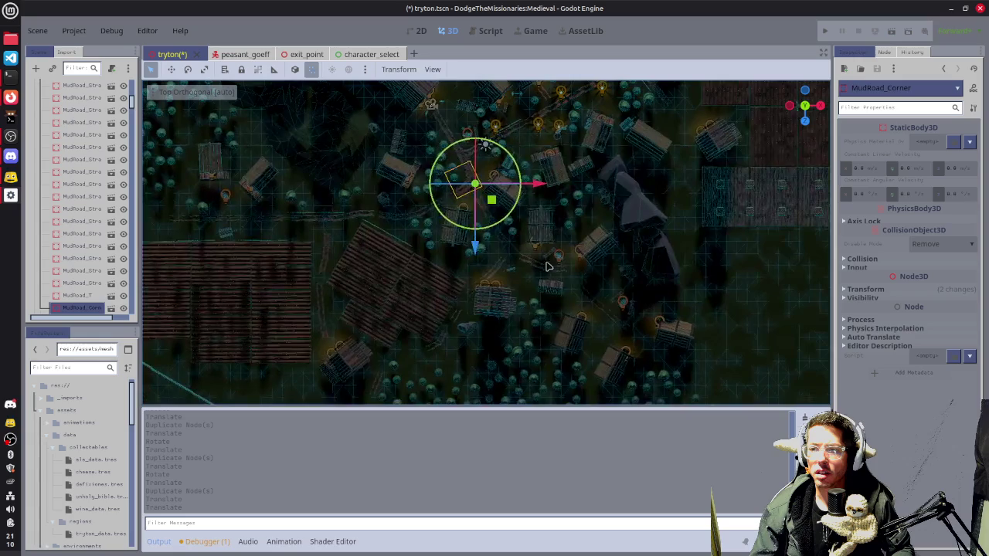
{"action": "scroll", "coordinate": [527, 247], "scroll_direction": "down", "scroll_amount": 2}
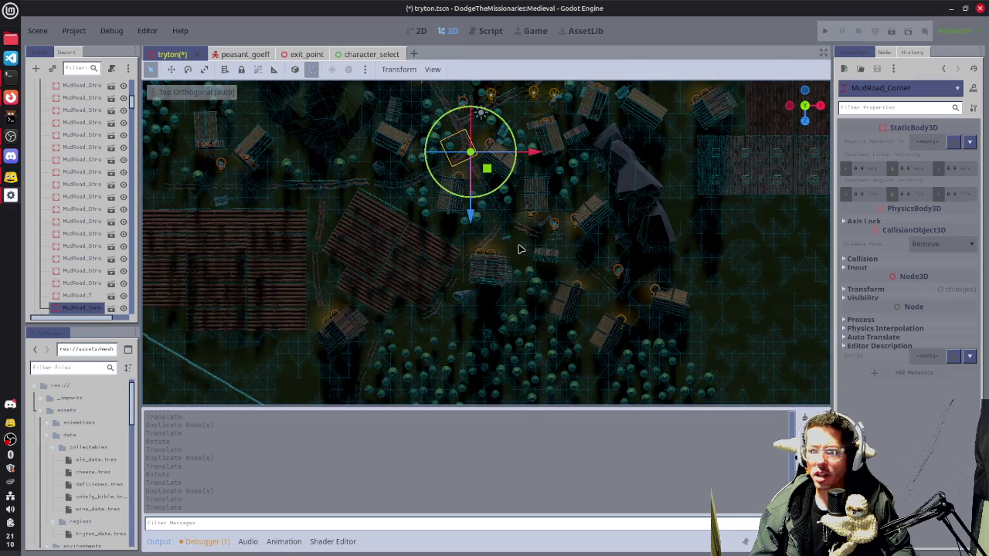
{"action": "scroll", "coordinate": [520, 249], "scroll_direction": "down", "scroll_amount": 1}
{"action": "scroll", "coordinate": [519, 249], "scroll_direction": "left", "scroll_amount": 2}
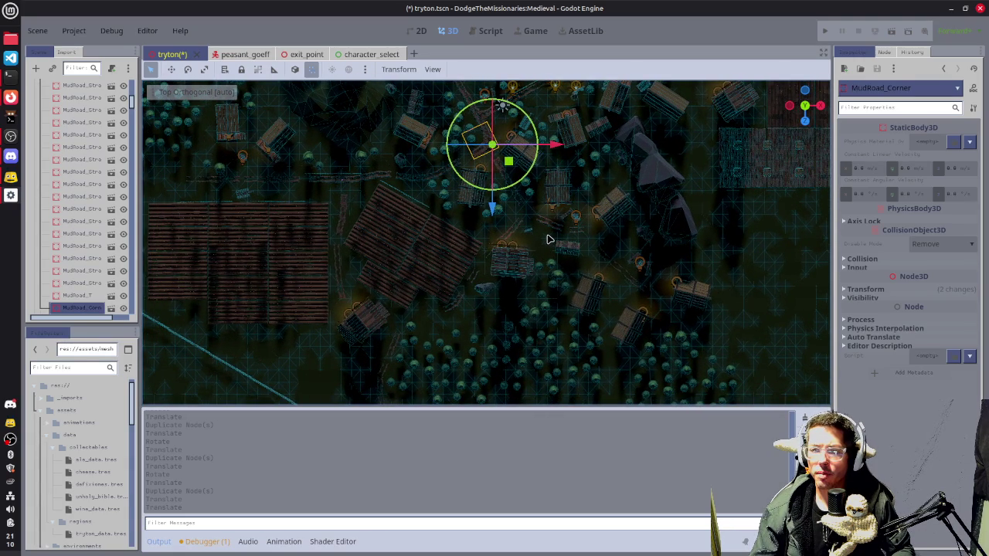
- Save the tryton scene and view the village in perspective
{"action": "key", "text": "ctrl+s"}
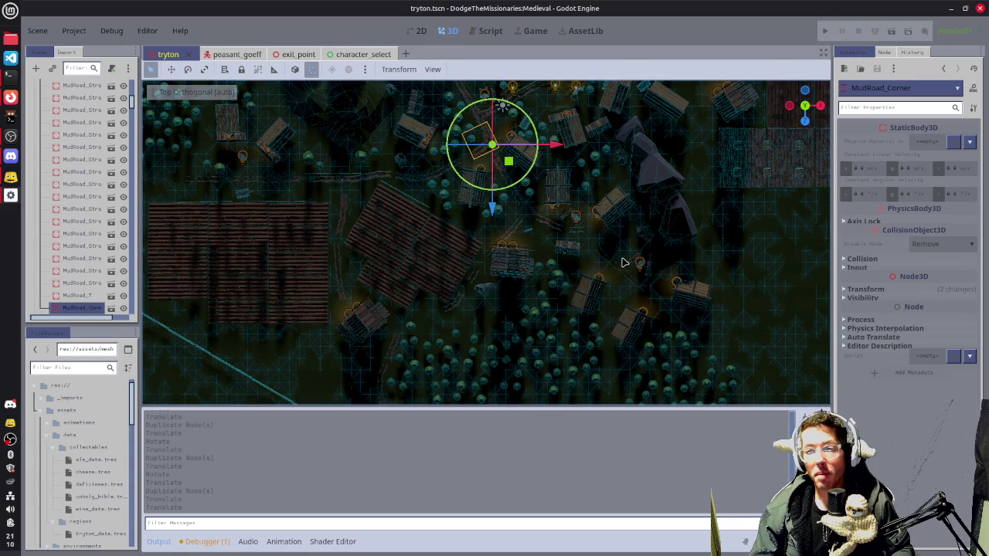
{"action": "left_click_drag", "start_coordinate": [520, 246], "coordinate": [280, 317]}
{"action": "scroll", "coordinate": [61, 101], "scroll_direction": "up", "scroll_amount": 5}
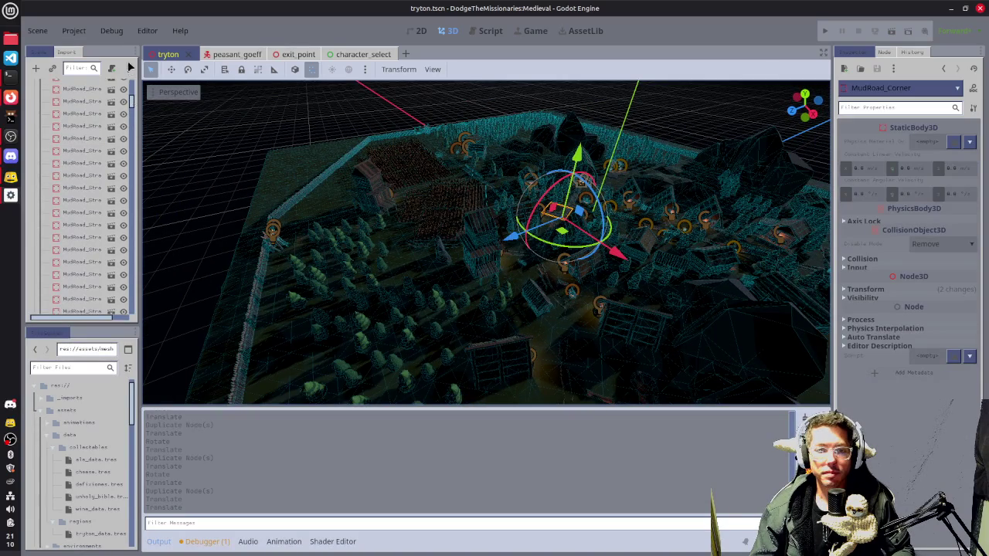
- Collapse the LANDSCAPE, BUILDINGS and PROPS groups and select the WorldEnvironment node
{"action": "left_click", "coordinate": [44, 98]}
{"action": "left_click", "coordinate": [44, 123]}
{"action": "left_click", "coordinate": [41, 135]}
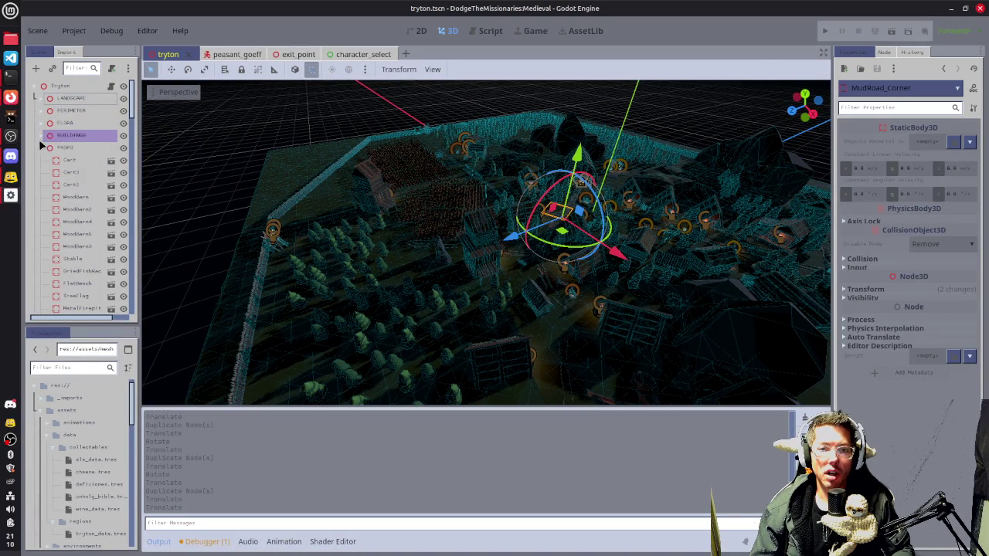
{"action": "left_click", "coordinate": [42, 148]}
{"action": "left_click", "coordinate": [77, 185]}
- Enable Volumetric Fog and Fog on the WorldEnvironment, save, and launch the play-test
{"action": "left_click", "coordinate": [960, 295]}
{"action": "left_click", "coordinate": [955, 286]}
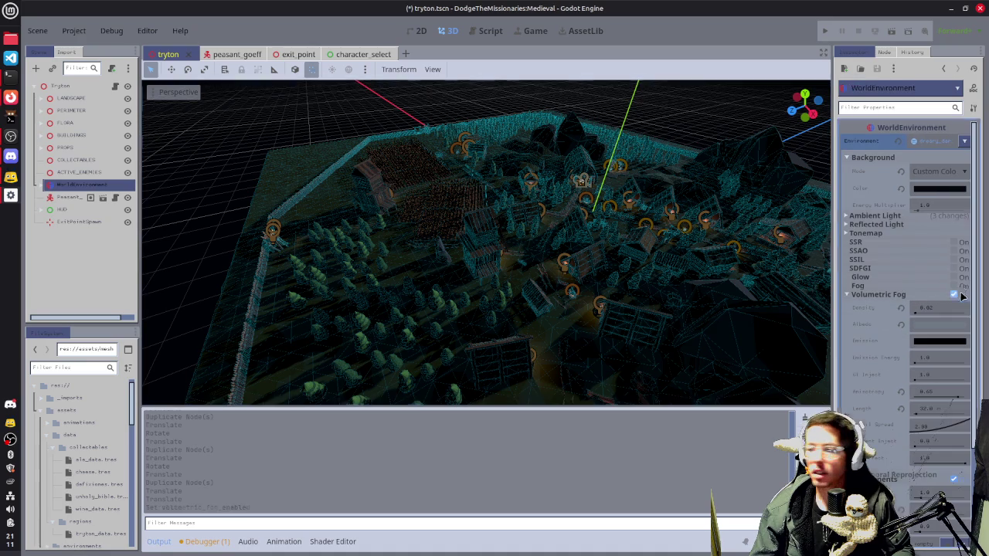
{"action": "key", "text": "ctrl+s"}
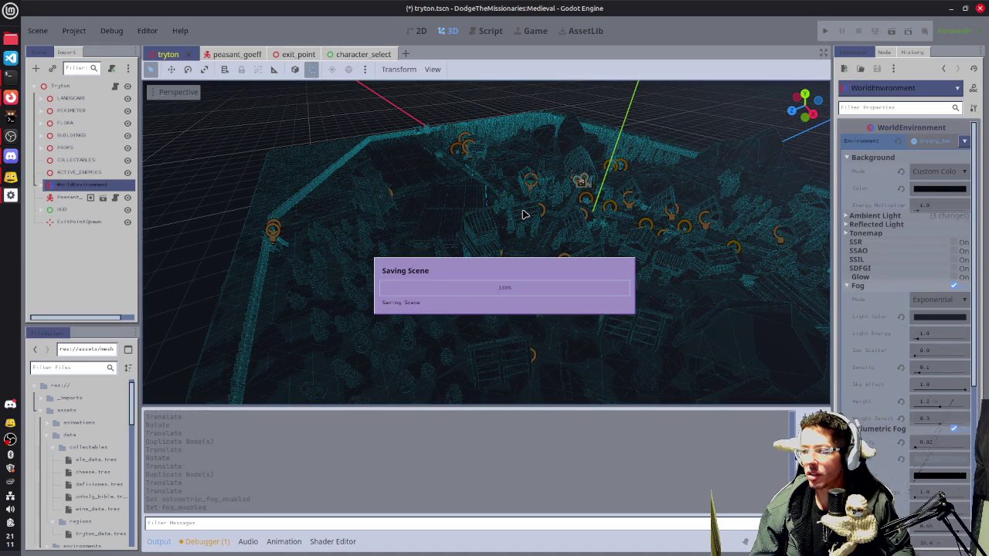
{"action": "key", "text": "F6"}
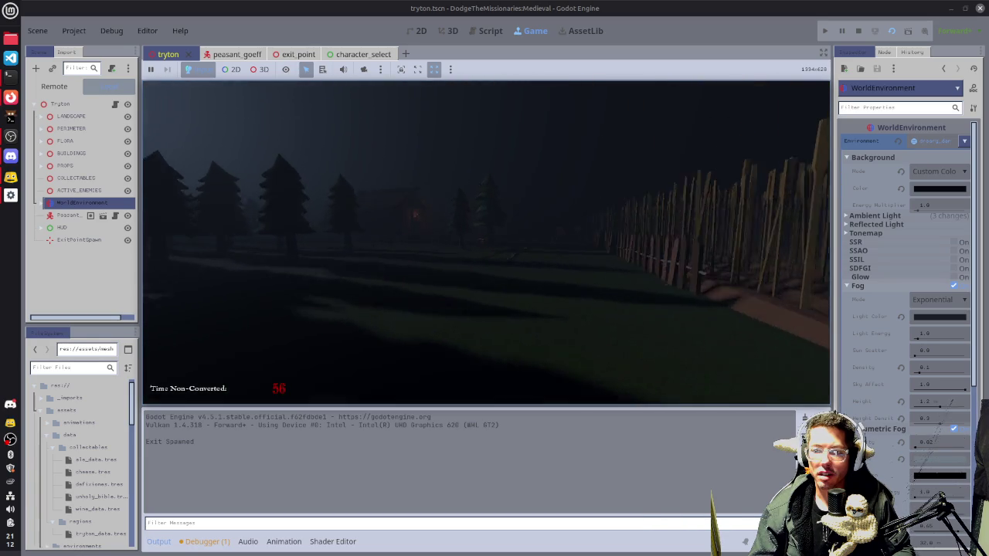
- Stop the foggy village play-test with F8
{"action": "key", "text": "F8"}
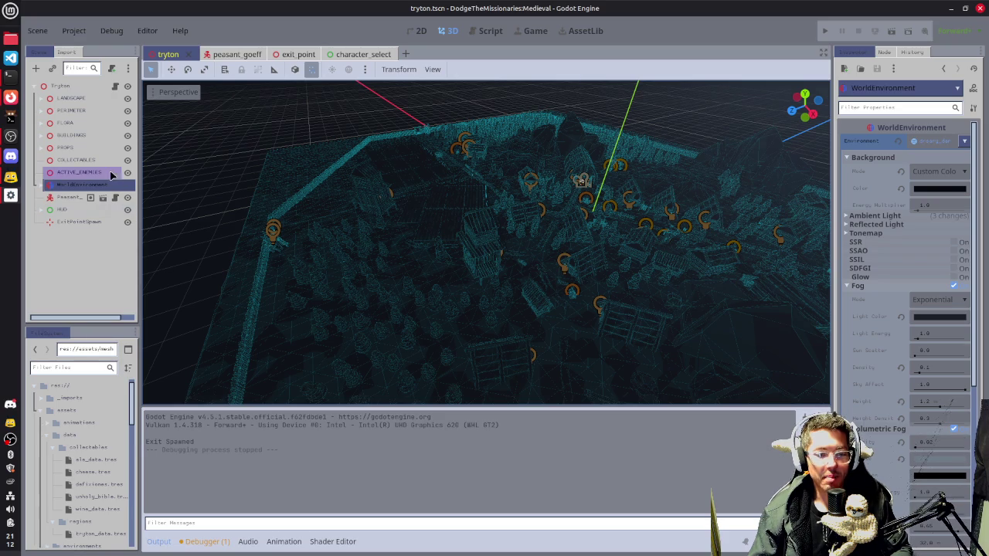
- Untick Fog and Volumetric Fog on the WorldEnvironment and save the scene
{"action": "left_click", "coordinate": [953, 286]}
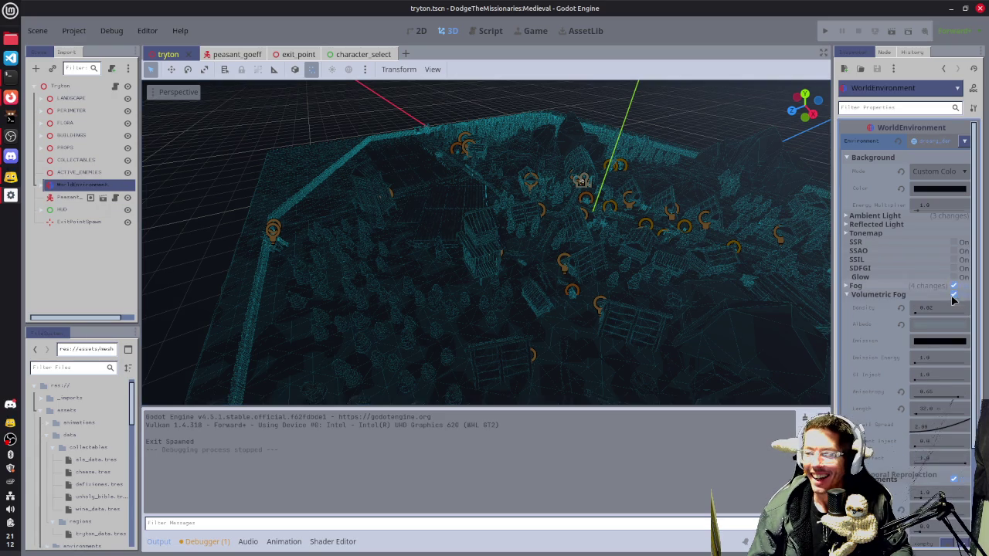
{"action": "left_click", "coordinate": [955, 294]}
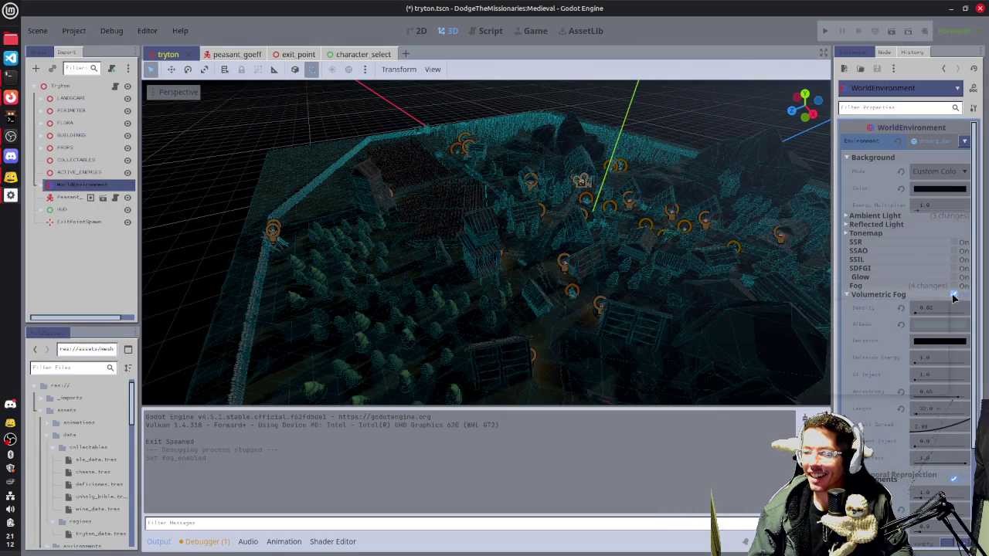
{"action": "key", "text": "ctrl+s"}
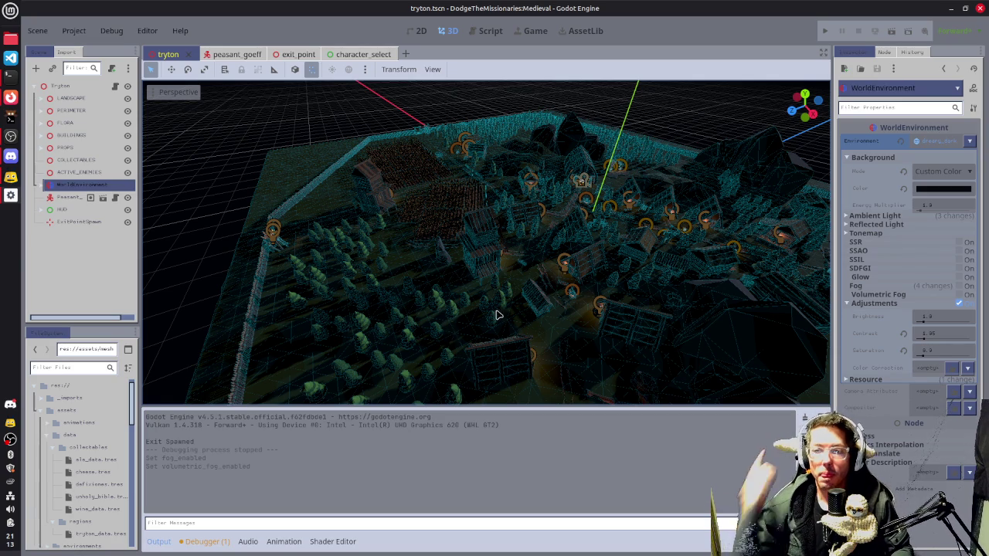
- Orbit the camera around the walled village
{"action": "scroll", "coordinate": [485, 182], "scroll_direction": "up", "scroll_amount": 5}
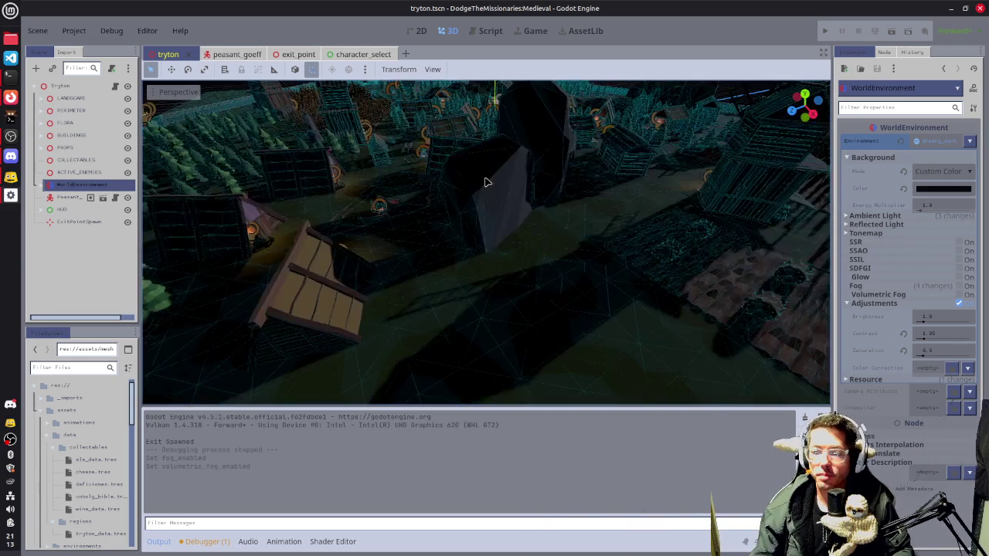
{"action": "scroll", "coordinate": [486, 182], "scroll_direction": "down", "scroll_amount": 10}
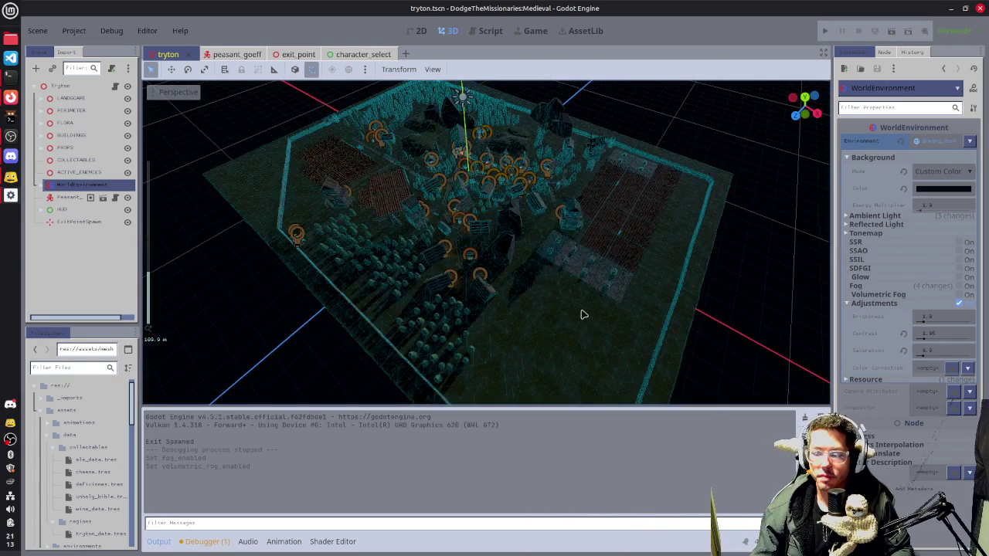
{"action": "mouse_move", "coordinate": [584, 315]}
{"action": "left_mouse_down"}
{"action": "mouse_move", "coordinate": [567, 274]}
{"action": "mouse_move", "coordinate": [675, 223]}
{"action": "mouse_move", "coordinate": [570, 221]}
{"action": "left_mouse_up"}
- Select LargeField_Empty4 and two more empty field plots, then switch to top view
{"action": "scroll", "coordinate": [534, 268], "scroll_direction": "up", "scroll_amount": 5}
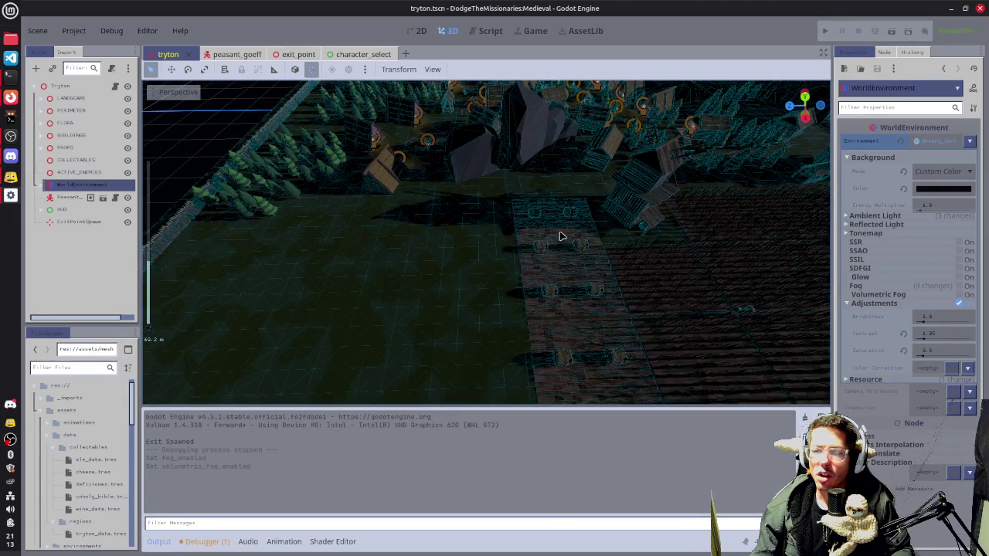
{"action": "left_click", "coordinate": [562, 237]}
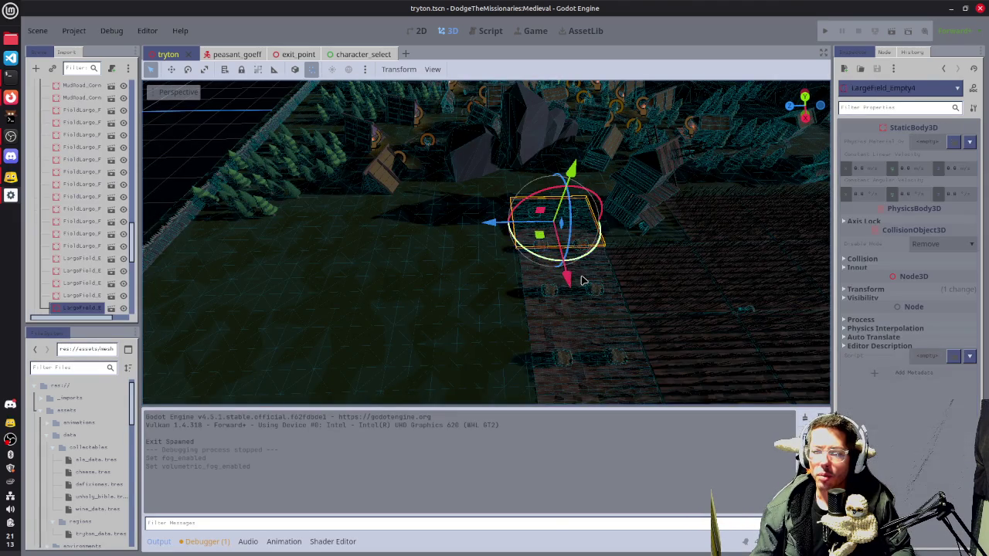
{"action": "left_click", "coordinate": [603, 381], "text": "shift"}
{"action": "left_click", "coordinate": [589, 375], "text": "shift"}
{"action": "scroll", "coordinate": [590, 375], "scroll_direction": "down", "scroll_amount": 4}
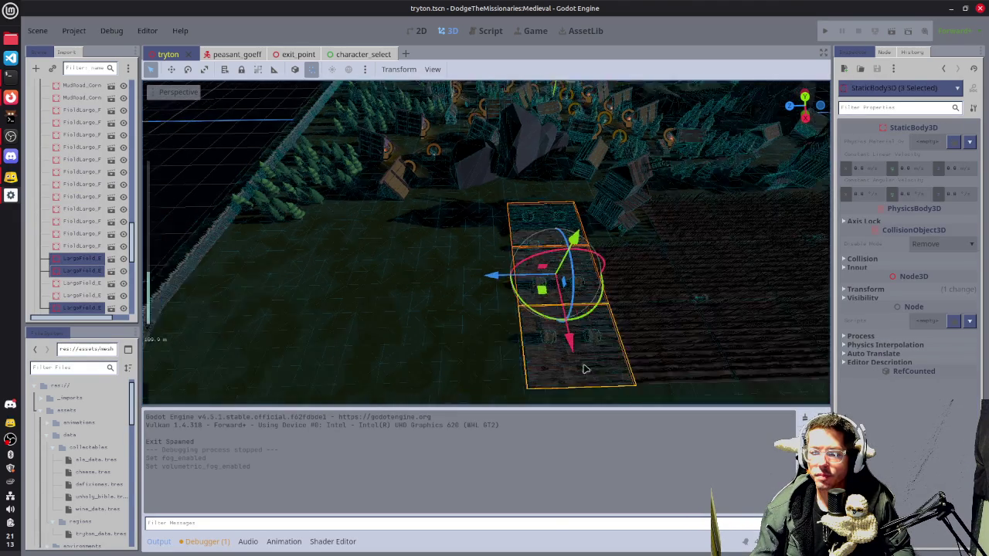
{"action": "key", "text": "KP_7"}
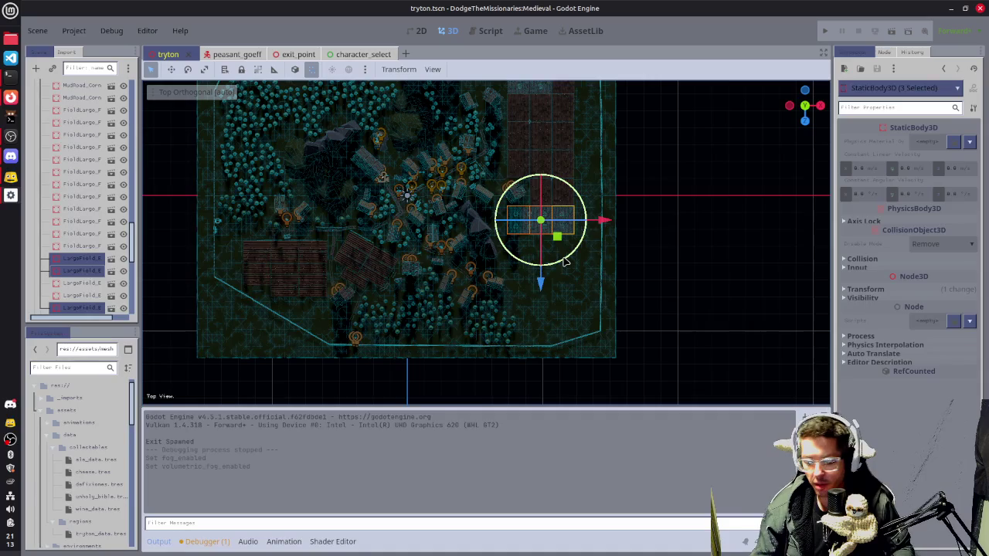
- Duplicate the three plots twice, placing each set of copies below the previous ones
{"action": "key", "text": "ctrl+d"}
{"action": "mouse_move", "coordinate": [558, 237]}
{"action": "left_mouse_down"}
{"action": "mouse_move", "coordinate": [558, 278]}
{"action": "mouse_move", "coordinate": [541, 319]}
{"action": "mouse_move", "coordinate": [539, 310]}
{"action": "left_mouse_up"}
{"action": "key", "text": "ctrl+z"}
{"action": "key", "text": "f"}
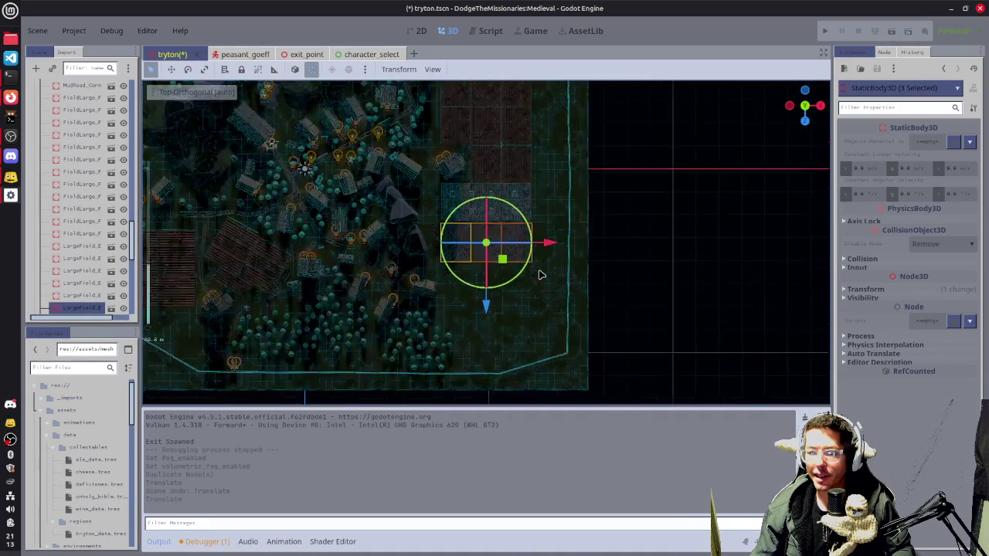
{"action": "scroll", "coordinate": [533, 282], "scroll_direction": "up", "scroll_amount": 6}
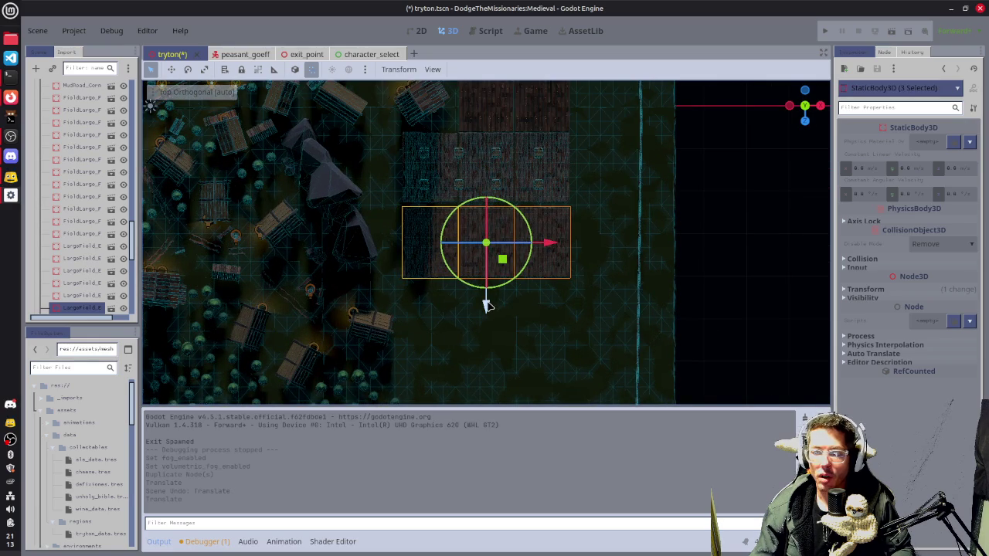
{"action": "left_click_drag", "start_coordinate": [485, 304], "coordinate": [486, 303]}
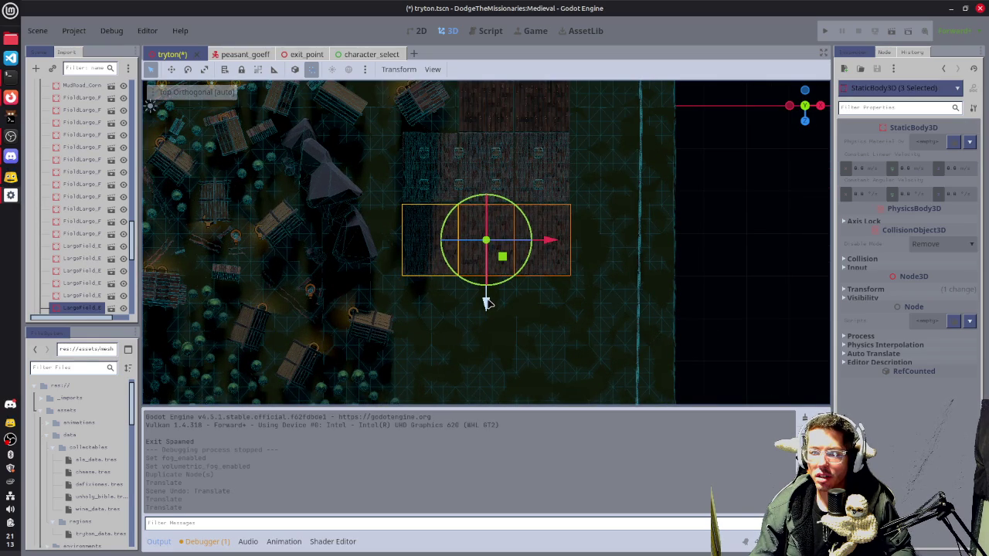
{"action": "key", "text": "ctrl+d"}
{"action": "mouse_move", "coordinate": [488, 302]}
{"action": "left_mouse_down"}
{"action": "mouse_move", "coordinate": [471, 382]}
{"action": "mouse_move", "coordinate": [478, 374]}
{"action": "left_mouse_up"}
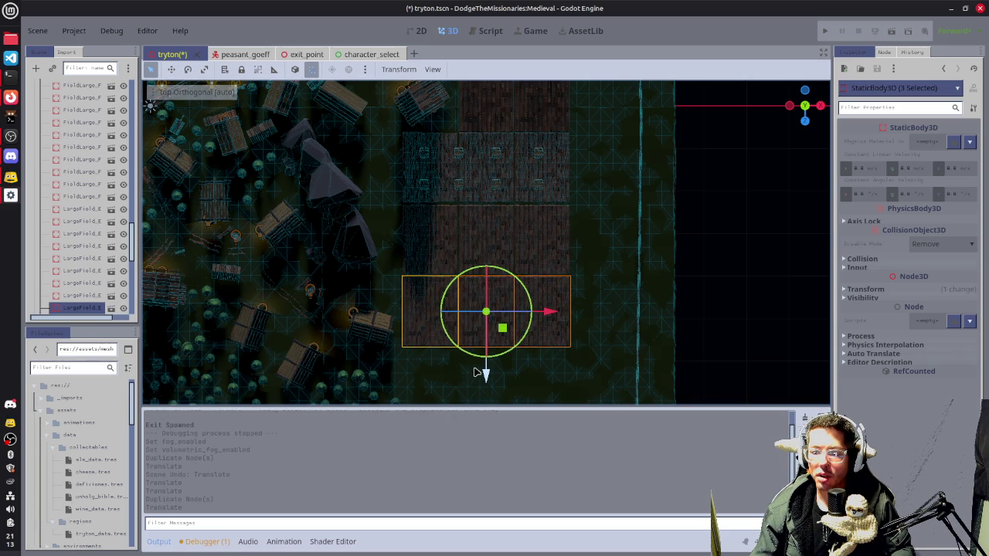
- Select the twelve hay bales, HayBale_A through HayBale_A8
{"action": "left_click", "coordinate": [498, 191]}
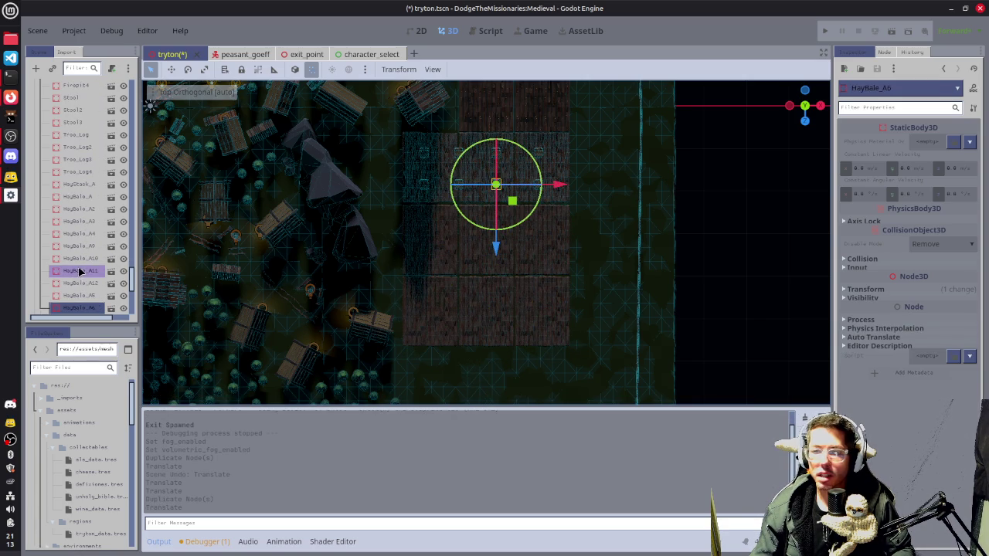
{"action": "left_click", "coordinate": [83, 197]}
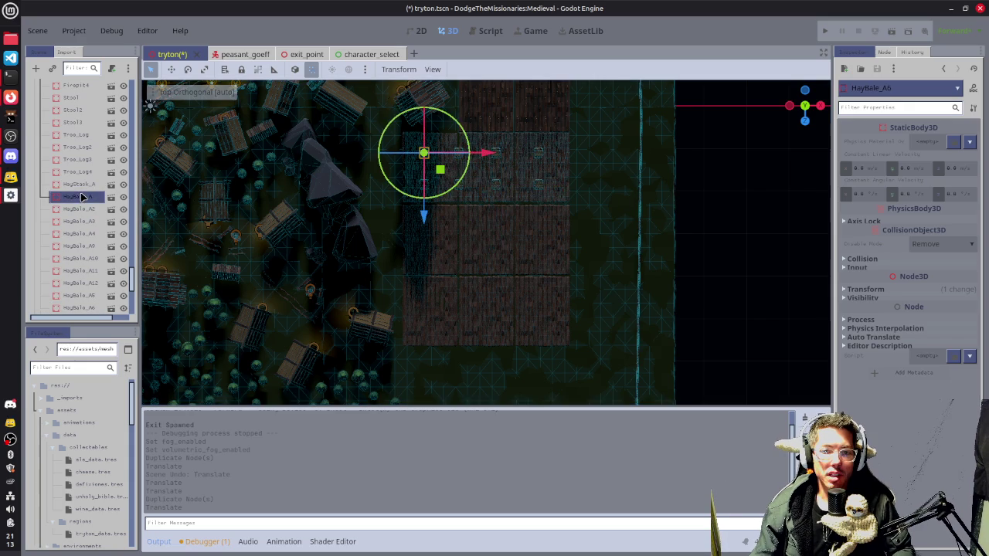
{"action": "left_click", "coordinate": [84, 308], "text": "shift"}
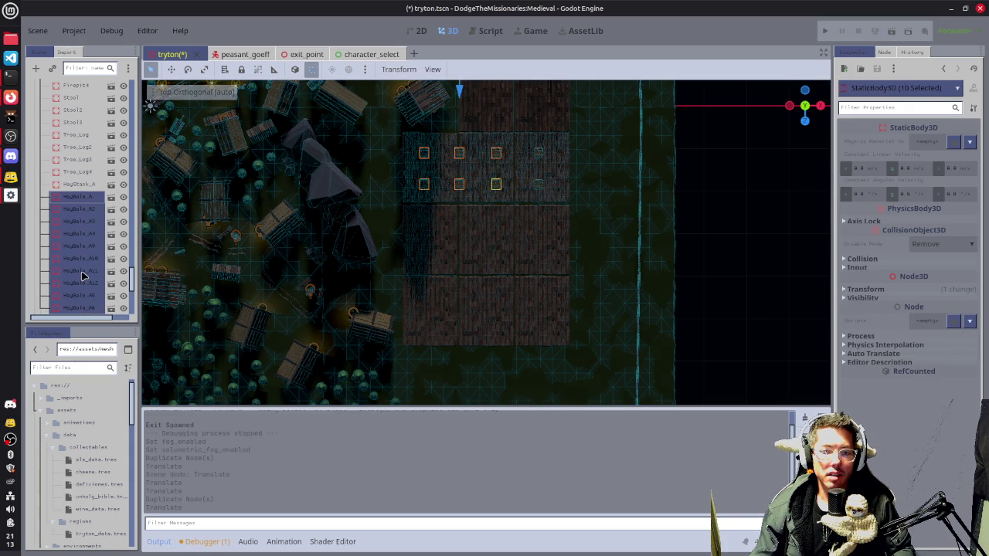
{"action": "scroll", "coordinate": [84, 276], "scroll_direction": "down", "scroll_amount": 3}
{"action": "left_click", "coordinate": [87, 247], "text": "shift"}
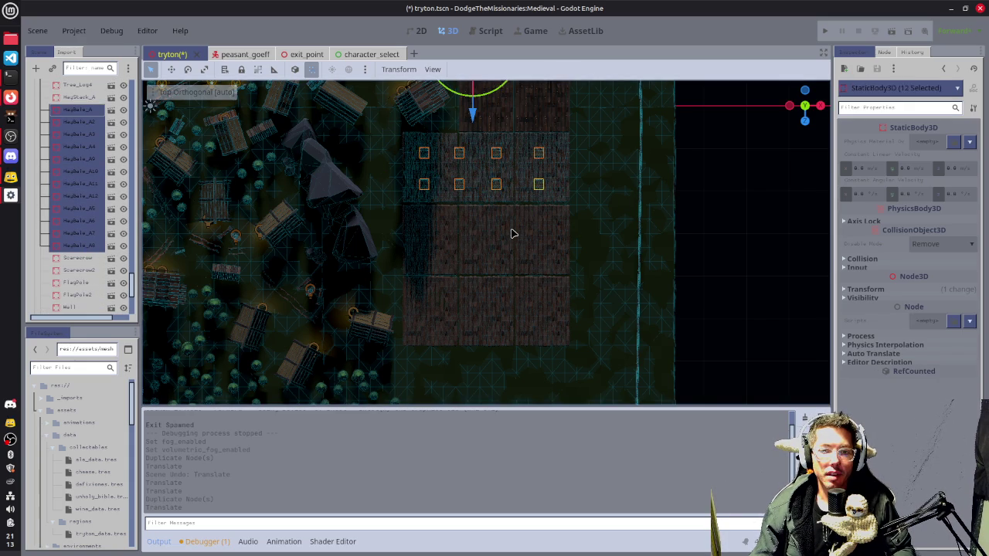
{"action": "mouse_move", "coordinate": [581, 154]}
{"action": "left_mouse_down"}
{"action": "mouse_move", "coordinate": [569, 335]}
{"action": "mouse_move", "coordinate": [547, 253]}
{"action": "left_mouse_up"}
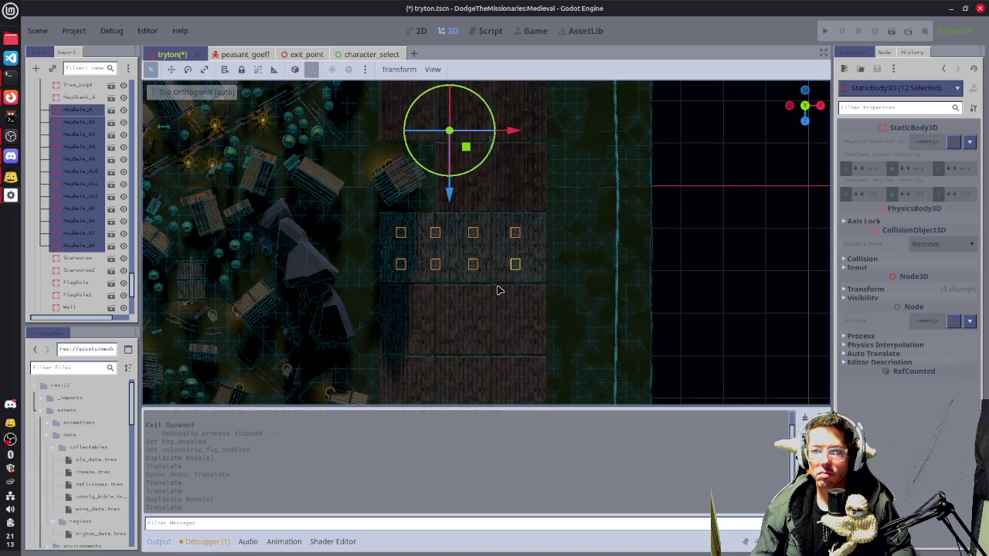
- Duplicate the hay bales twice, moving each set down onto the next lower plot
{"action": "key", "text": "ctrl+d"}
{"action": "left_click_drag", "start_coordinate": [449, 194], "coordinate": [444, 277]}
{"action": "scroll", "coordinate": [497, 236], "scroll_direction": "down", "scroll_amount": 3}
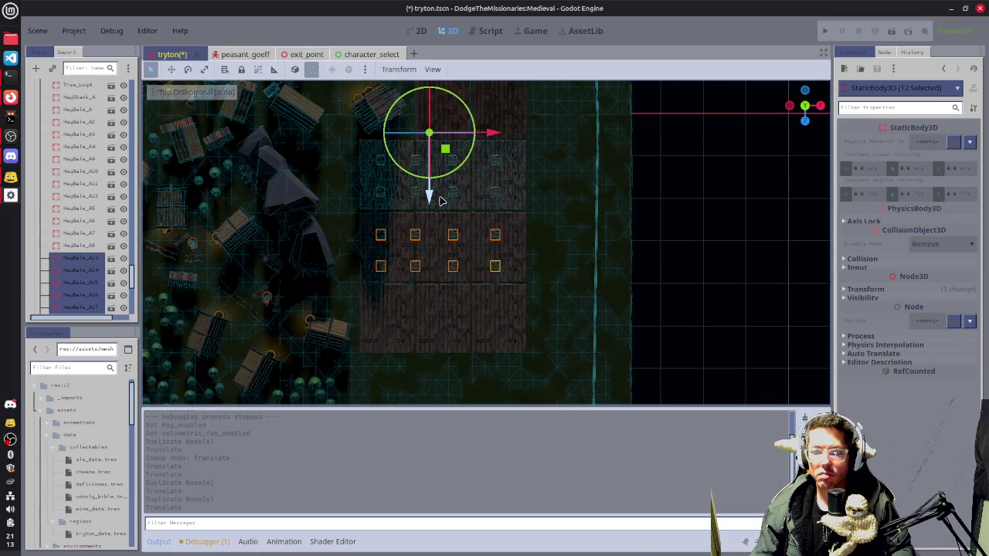
{"action": "key", "text": "ctrl+d"}
{"action": "left_click_drag", "start_coordinate": [430, 195], "coordinate": [421, 271]}
{"action": "left_click", "coordinate": [719, 251]}
{"action": "mouse_move", "coordinate": [554, 280]}
{"action": "left_mouse_down"}
{"action": "mouse_move", "coordinate": [484, 255]}
{"action": "mouse_move", "coordinate": [544, 227]}
{"action": "mouse_move", "coordinate": [574, 180]}
{"action": "mouse_move", "coordinate": [612, 154]}
{"action": "mouse_move", "coordinate": [397, 219]}
{"action": "mouse_move", "coordinate": [738, 213]}
{"action": "mouse_move", "coordinate": [641, 239]}
{"action": "mouse_move", "coordinate": [460, 223]}
{"action": "mouse_move", "coordinate": [565, 252]}
{"action": "mouse_move", "coordinate": [379, 253]}
{"action": "mouse_move", "coordinate": [548, 242]}
{"action": "left_mouse_up"}
- Duplicate Hillmesh3 and drop the copy beside the farm plots
{"action": "scroll", "coordinate": [400, 256], "scroll_direction": "down", "scroll_amount": 3}
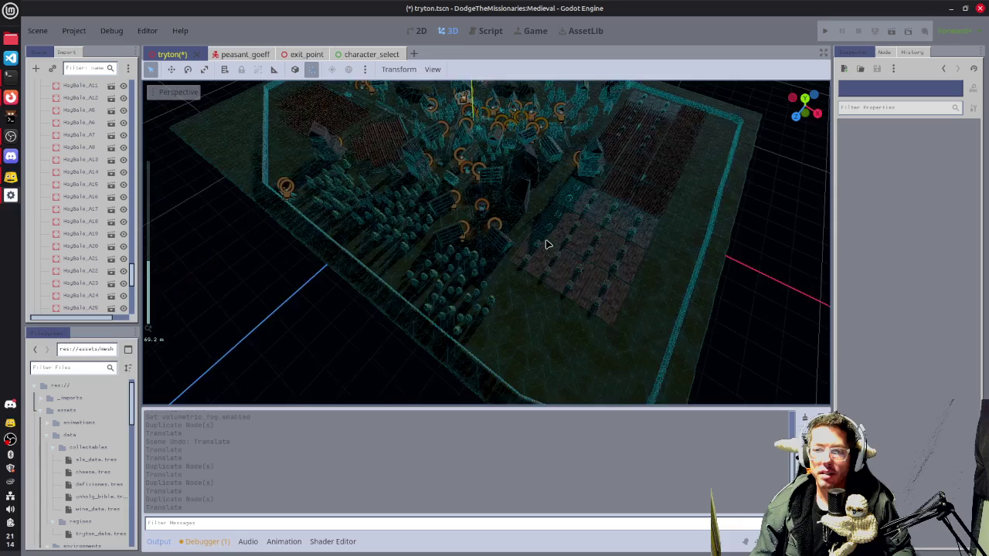
{"action": "mouse_move", "coordinate": [517, 182]}
{"action": "left_mouse_down"}
{"action": "mouse_move", "coordinate": [564, 193]}
{"action": "mouse_move", "coordinate": [579, 140]}
{"action": "left_mouse_up"}
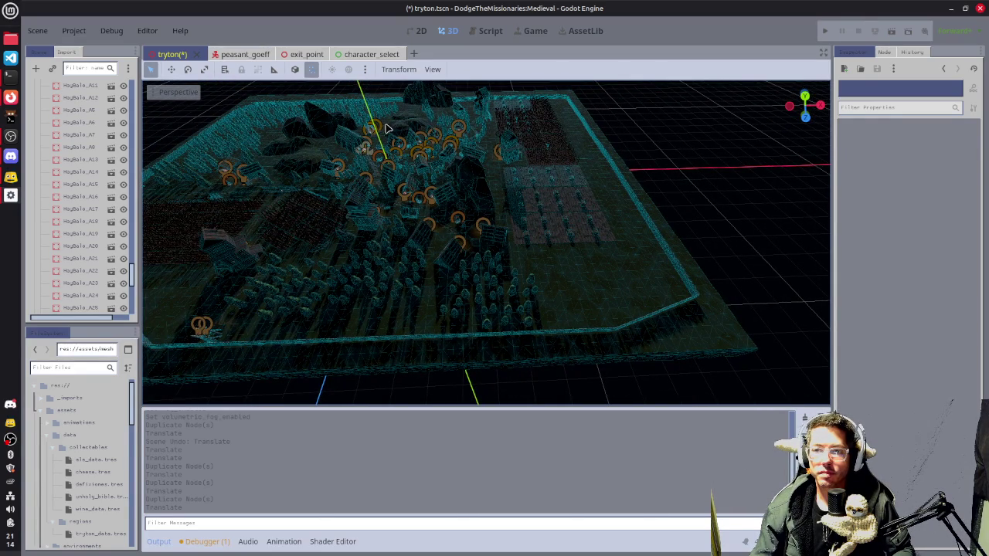
{"action": "left_click", "coordinate": [477, 148]}
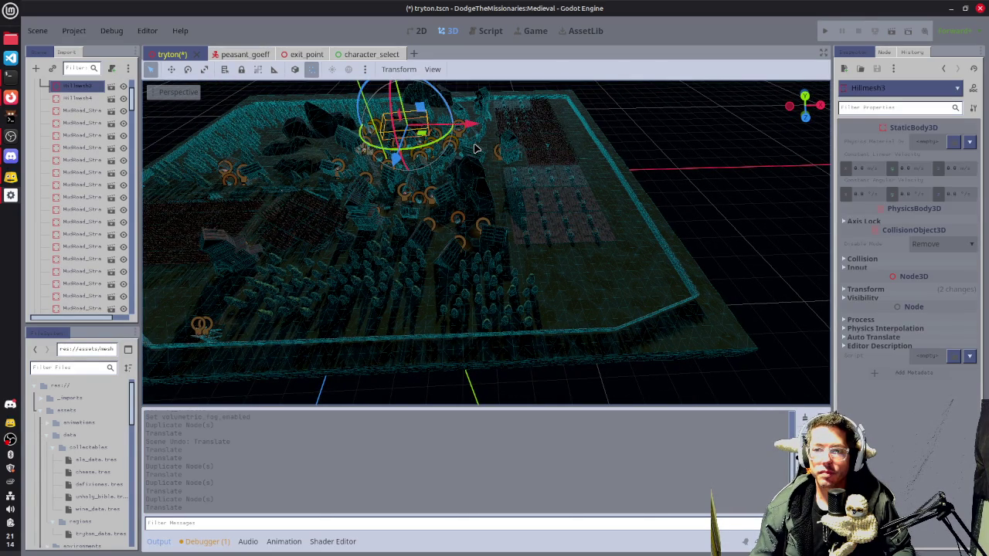
{"action": "key", "text": "ctrl+d"}
{"action": "key", "text": "g"}
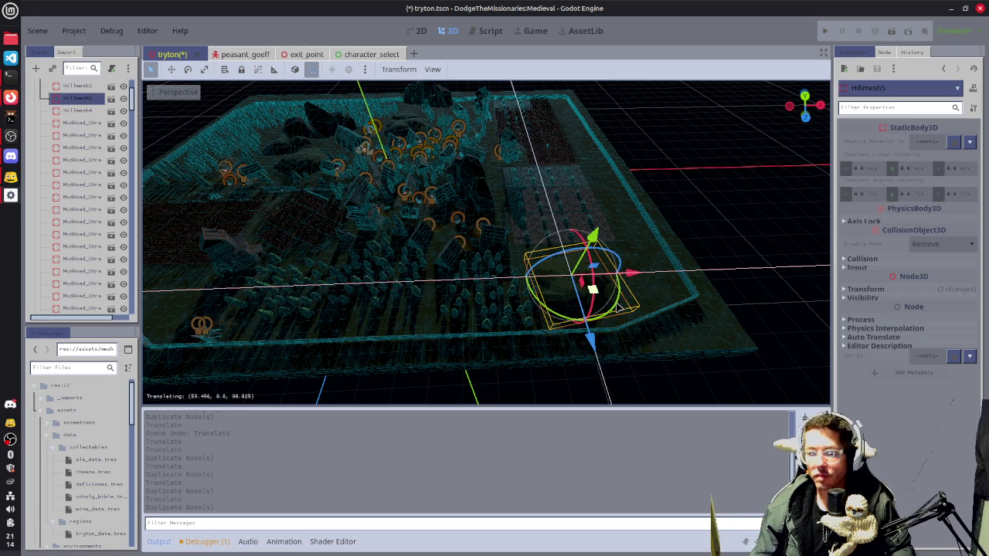
{"action": "left_click", "coordinate": [617, 308]}
- Lower, rotate and slide the new hill into place, then view the map from the top
{"action": "scroll", "coordinate": [611, 305], "scroll_direction": "up", "scroll_amount": 5}
{"action": "mouse_move", "coordinate": [629, 265]}
{"action": "left_mouse_down"}
{"action": "mouse_move", "coordinate": [530, 283]}
{"action": "mouse_move", "coordinate": [452, 274]}
{"action": "mouse_move", "coordinate": [483, 306]}
{"action": "mouse_move", "coordinate": [486, 282]}
{"action": "left_mouse_up"}
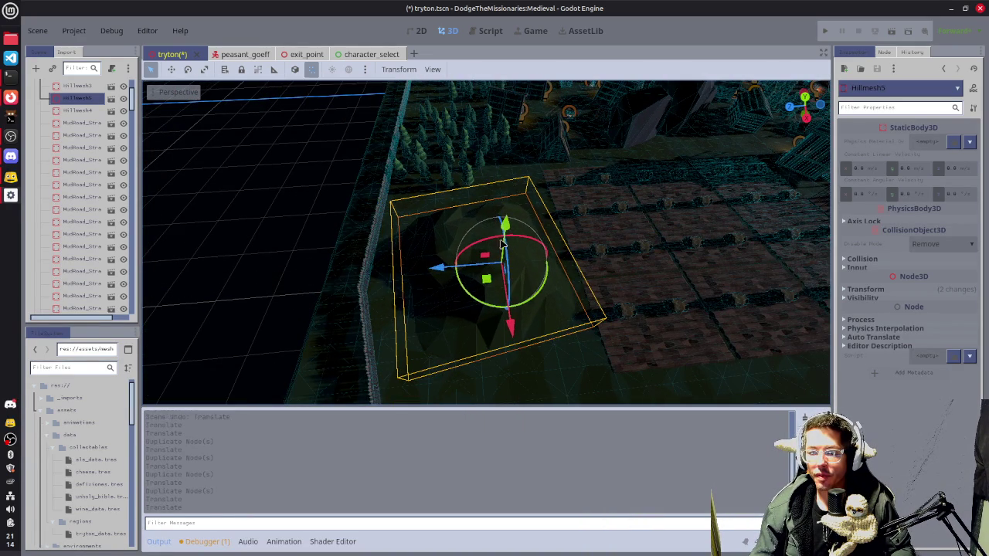
{"action": "left_click_drag", "start_coordinate": [506, 228], "coordinate": [504, 226]}
{"action": "mouse_move", "coordinate": [489, 306]}
{"action": "left_mouse_down"}
{"action": "mouse_move", "coordinate": [472, 302]}
{"action": "mouse_move", "coordinate": [473, 276]}
{"action": "left_mouse_up"}
{"action": "left_click_drag", "start_coordinate": [718, 289], "coordinate": [738, 288]}
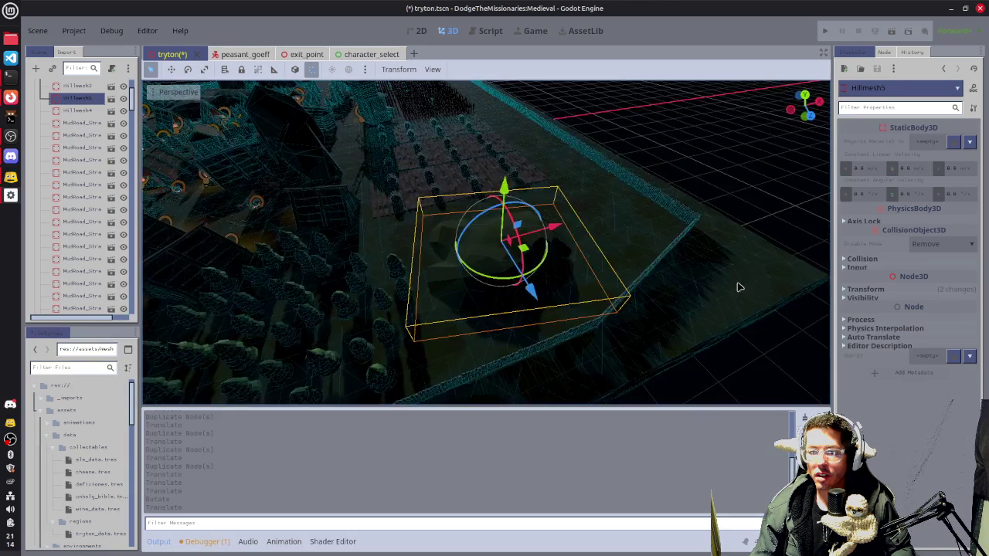
{"action": "left_click", "coordinate": [696, 239]}
{"action": "mouse_move", "coordinate": [696, 240]}
{"action": "left_mouse_down"}
{"action": "mouse_move", "coordinate": [654, 265]}
{"action": "mouse_move", "coordinate": [577, 273]}
{"action": "mouse_move", "coordinate": [659, 253]}
{"action": "mouse_move", "coordinate": [481, 316]}
{"action": "mouse_move", "coordinate": [687, 291]}
{"action": "left_mouse_up"}
{"action": "scroll", "coordinate": [481, 309], "scroll_direction": "down", "scroll_amount": 4}
{"action": "key", "text": "KP_7"}
{"action": "scroll", "coordinate": [696, 293], "scroll_direction": "up", "scroll_amount": 3}
{"action": "scroll", "coordinate": [695, 294], "scroll_direction": "down", "scroll_amount": 5}
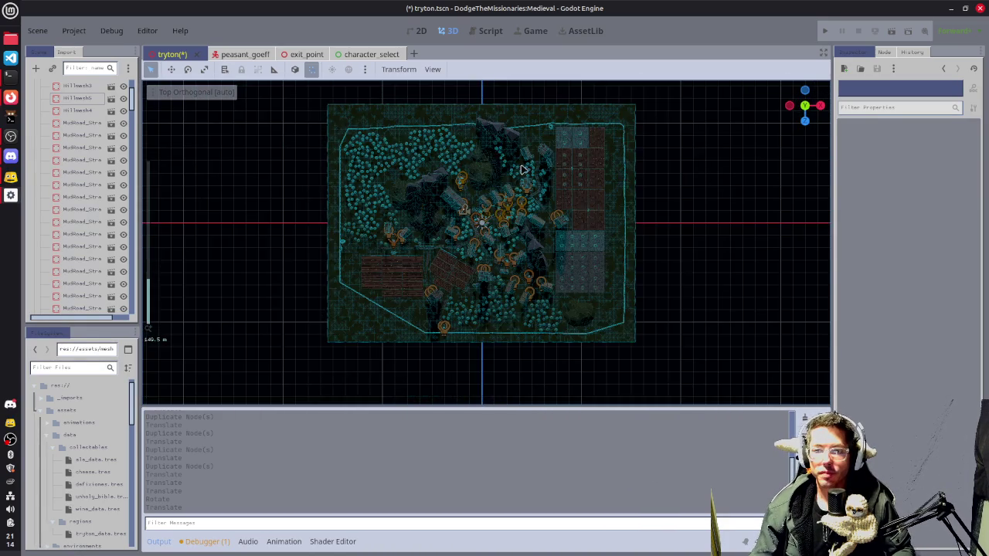
{"action": "scroll", "coordinate": [499, 189], "scroll_direction": "down", "scroll_amount": 1}
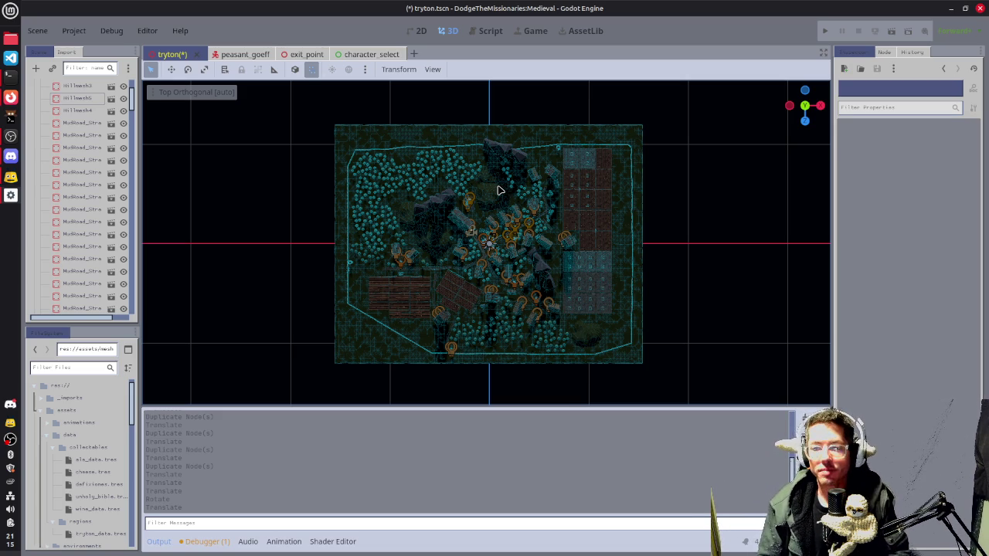
{"action": "scroll", "coordinate": [498, 281], "scroll_direction": "up", "scroll_amount": 5}
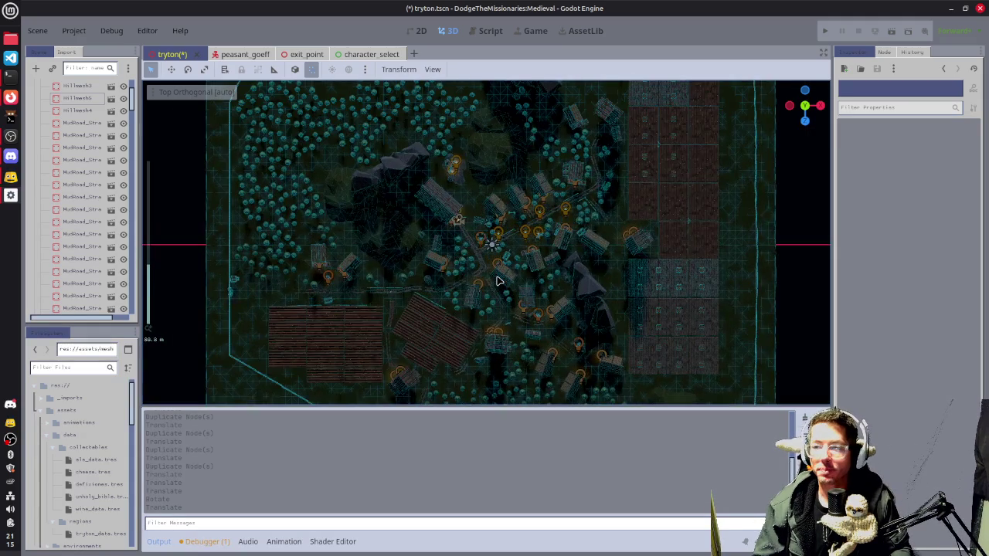
{"action": "left_click_drag", "start_coordinate": [564, 239], "coordinate": [419, 162]}
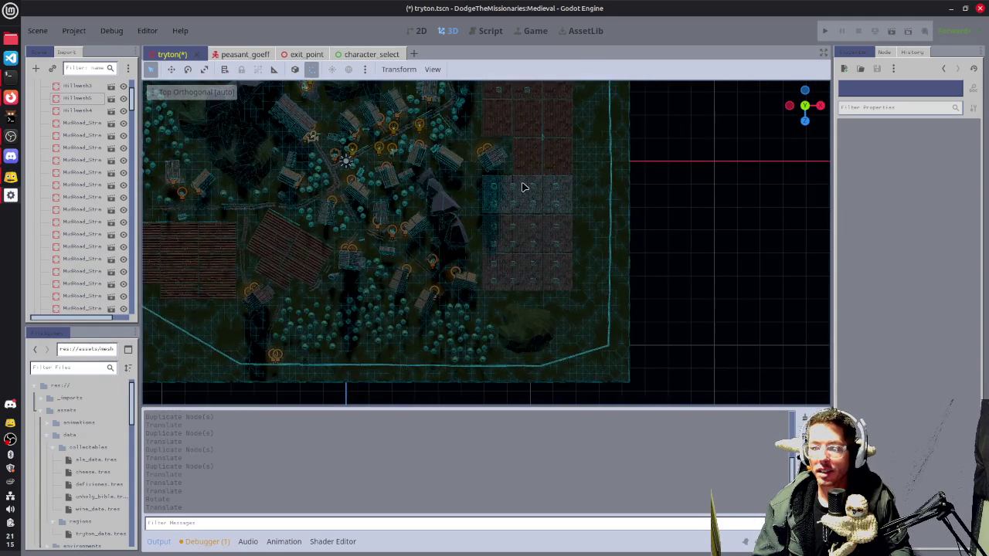
{"action": "scroll", "coordinate": [513, 189], "scroll_direction": "up", "scroll_amount": 2}
{"action": "scroll", "coordinate": [512, 189], "scroll_direction": "up", "scroll_amount": 3}
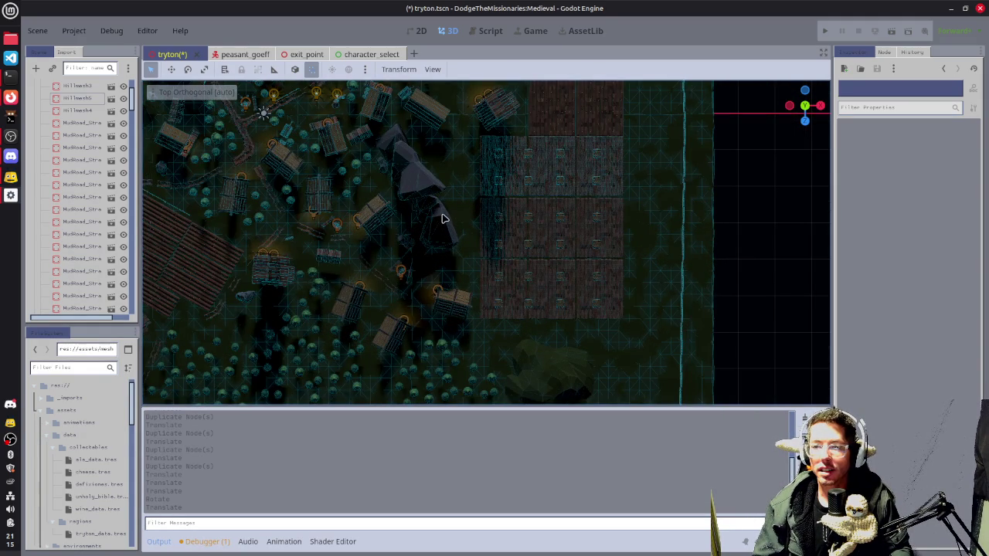
{"action": "left_click_drag", "start_coordinate": [451, 258], "coordinate": [466, 222]}
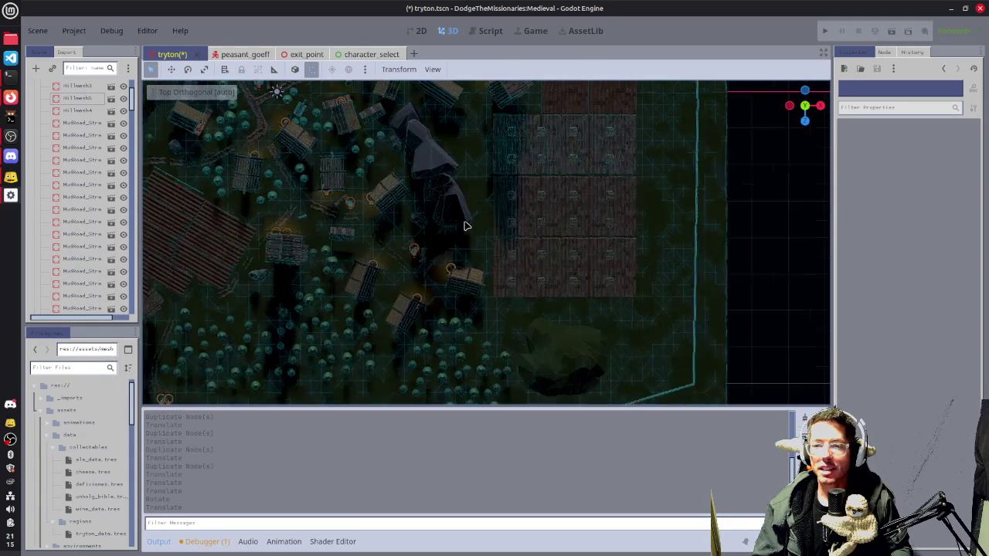
{"action": "scroll", "coordinate": [548, 248], "scroll_direction": "down", "scroll_amount": 5}
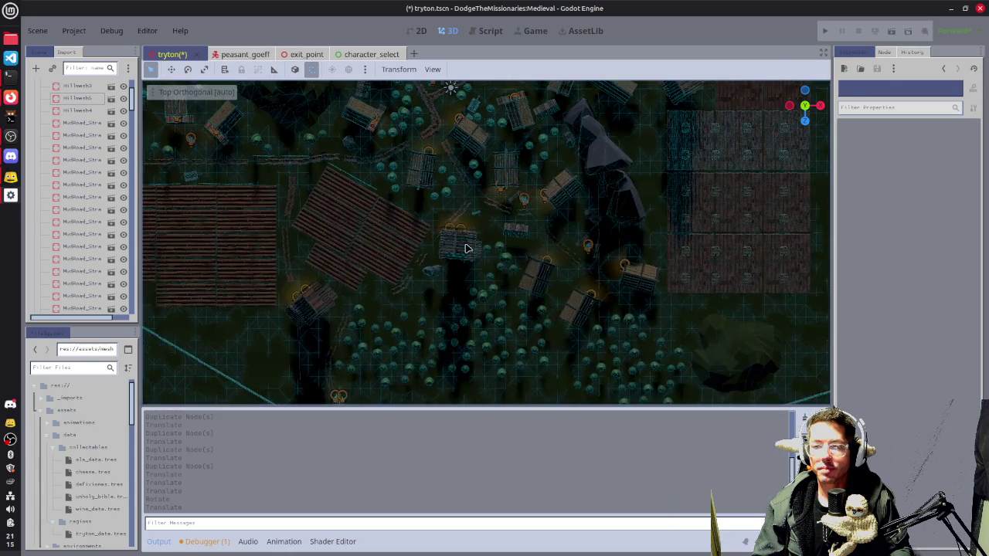
{"action": "left_click_drag", "start_coordinate": [427, 210], "coordinate": [478, 298]}
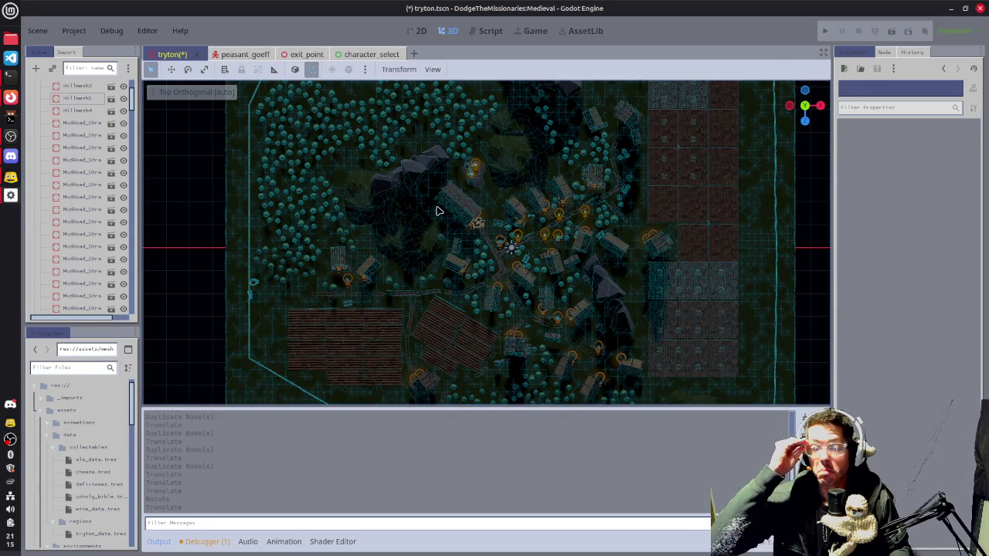
{"action": "left_click_drag", "start_coordinate": [353, 194], "coordinate": [443, 178]}
{"action": "scroll", "coordinate": [443, 280], "scroll_direction": "up", "scroll_amount": 3}
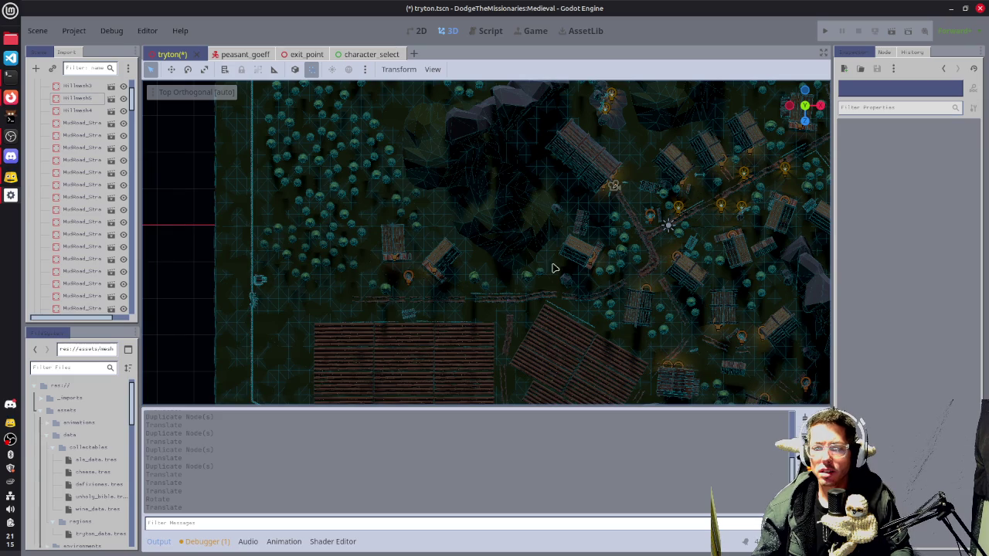
{"action": "left_click_drag", "start_coordinate": [759, 175], "coordinate": [298, 180]}
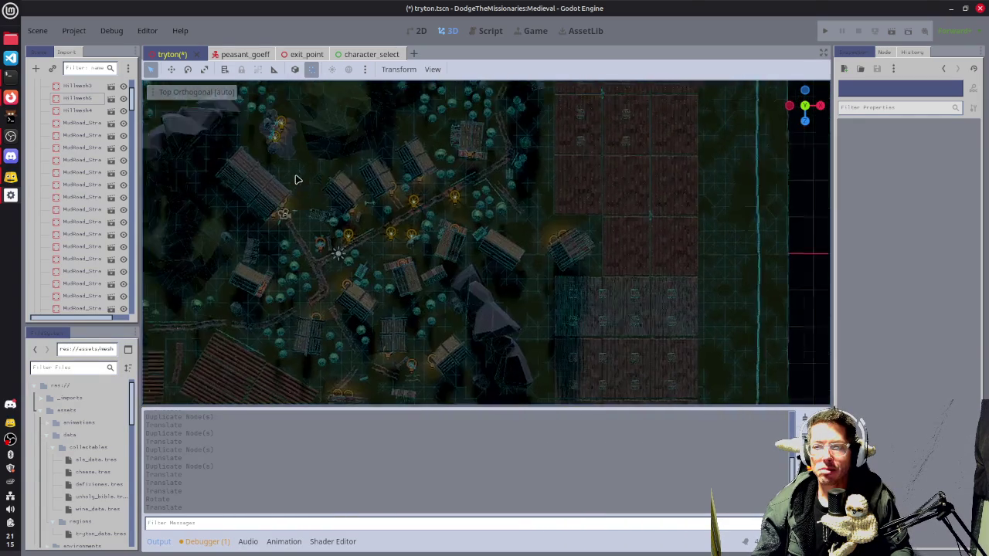
{"action": "scroll", "coordinate": [298, 181], "scroll_direction": "down", "scroll_amount": 6}
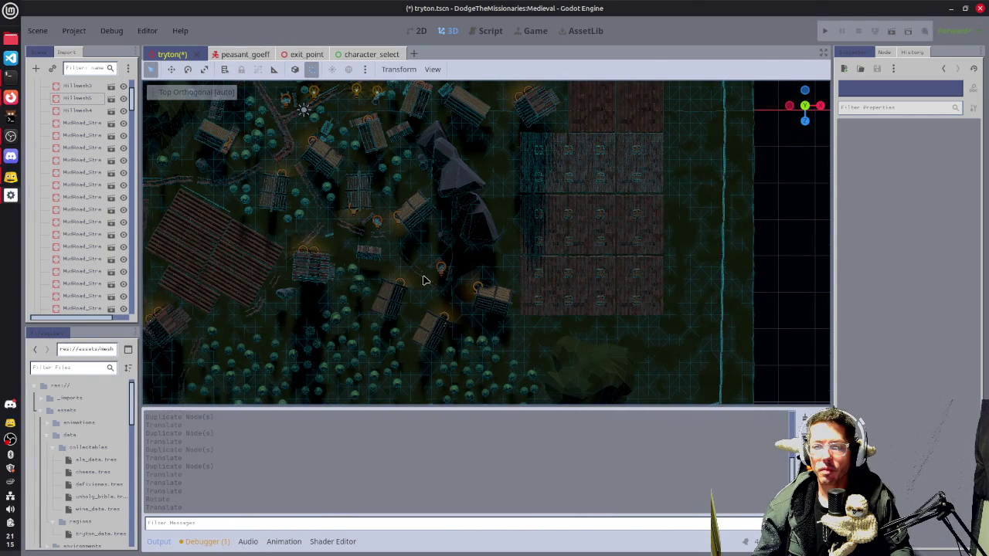
{"action": "scroll", "coordinate": [416, 334], "scroll_direction": "up", "scroll_amount": 2}
{"action": "scroll", "coordinate": [486, 344], "scroll_direction": "down", "scroll_amount": 1}
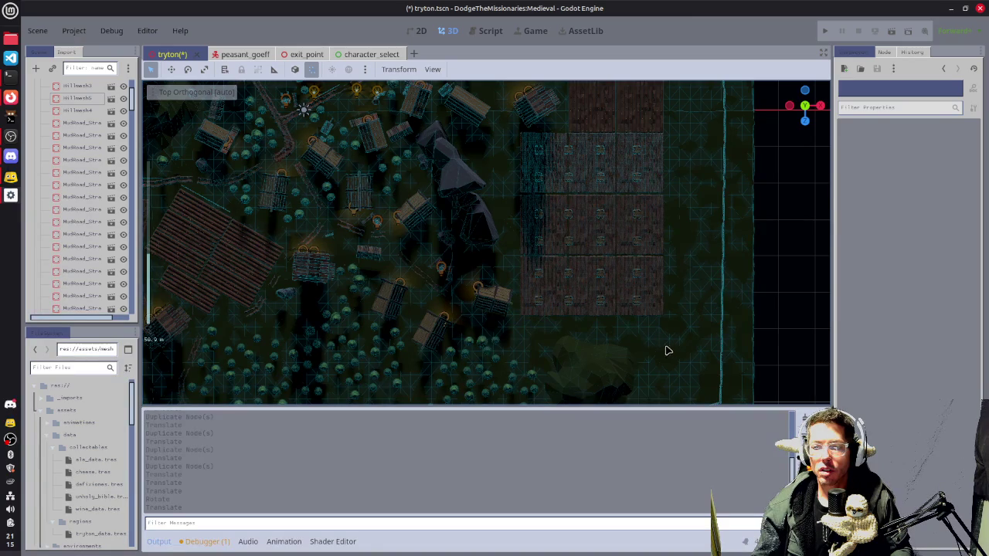
{"action": "left_click_drag", "start_coordinate": [669, 347], "coordinate": [616, 332]}
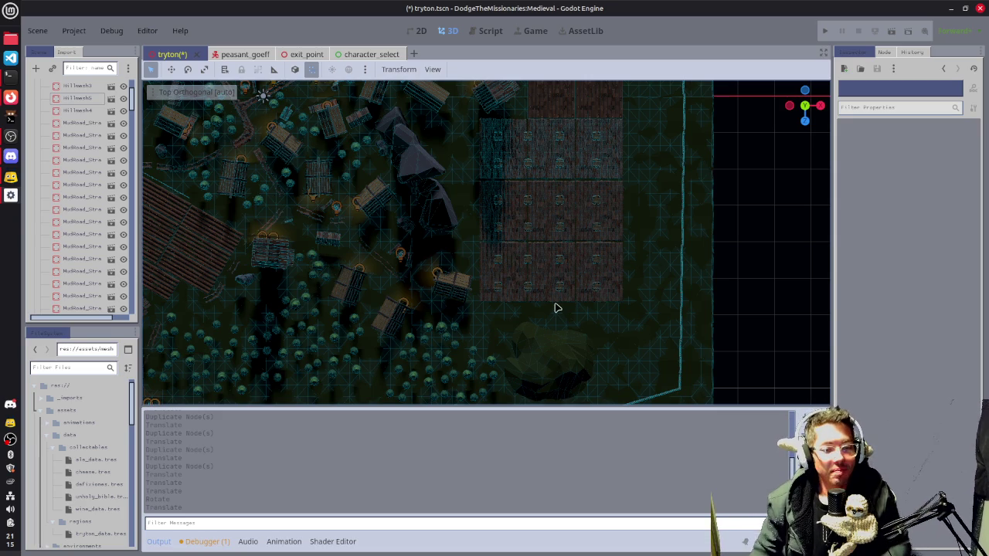
{"action": "scroll", "coordinate": [577, 276], "scroll_direction": "down", "scroll_amount": 1}
{"action": "scroll", "coordinate": [504, 231], "scroll_direction": "down", "scroll_amount": 2}
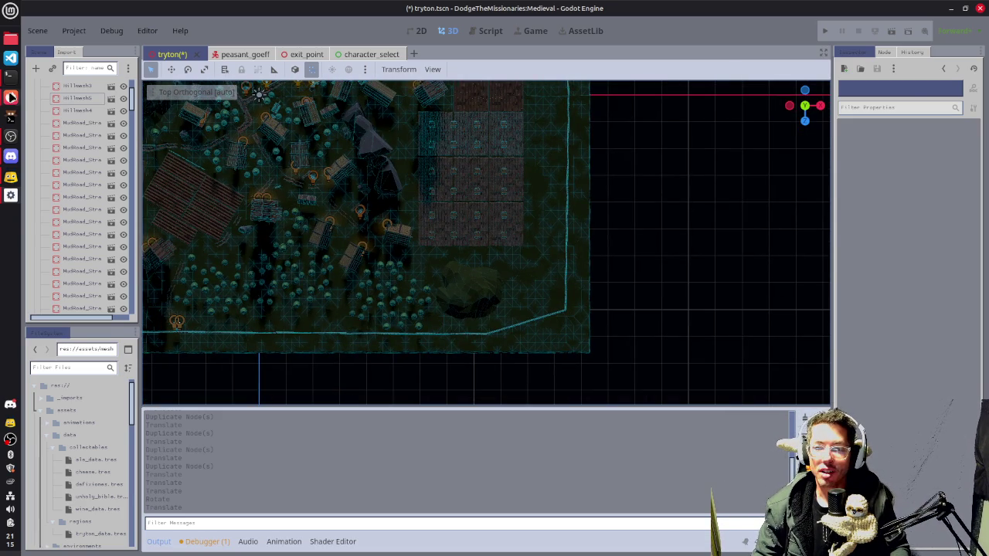
{"action": "left_click", "coordinate": [11, 99]}
{"action": "left_click", "coordinate": [581, 407]}
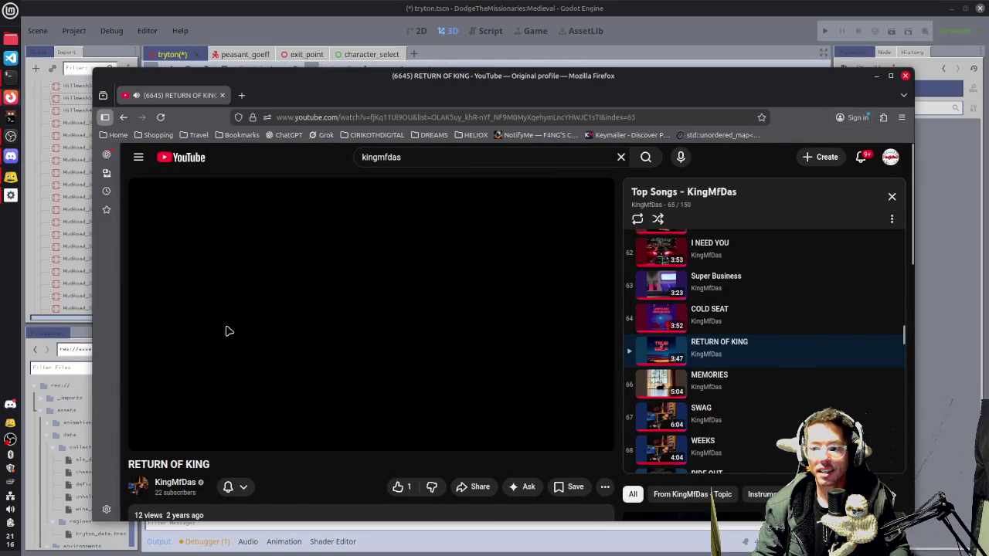
{"action": "left_click", "coordinate": [877, 76]}
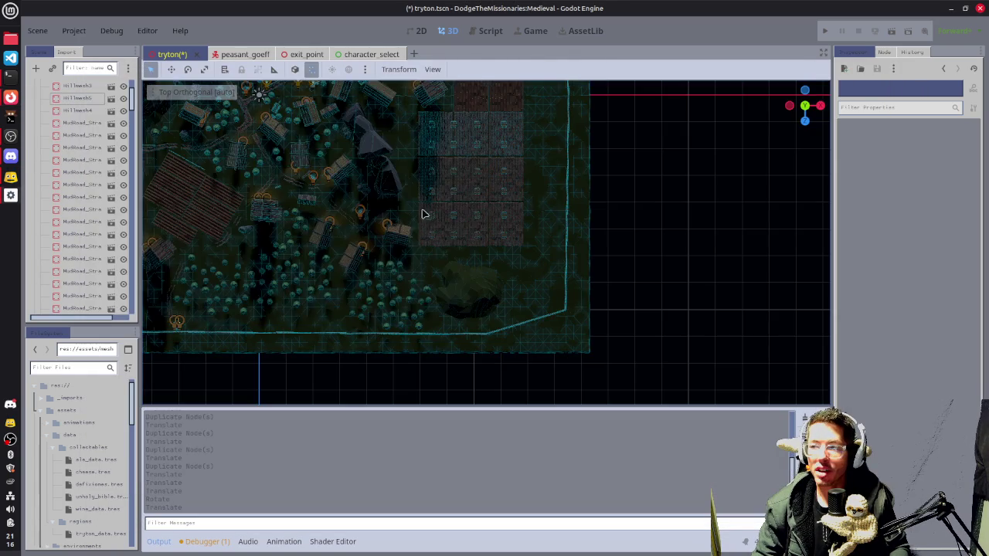
{"action": "scroll", "coordinate": [464, 286], "scroll_direction": "up", "scroll_amount": 2}
{"action": "mouse_move", "coordinate": [729, 239]}
{"action": "left_mouse_down"}
{"action": "mouse_move", "coordinate": [590, 163]}
{"action": "mouse_move", "coordinate": [568, 299]}
{"action": "left_mouse_up"}
{"action": "left_click_drag", "start_coordinate": [417, 269], "coordinate": [583, 299]}
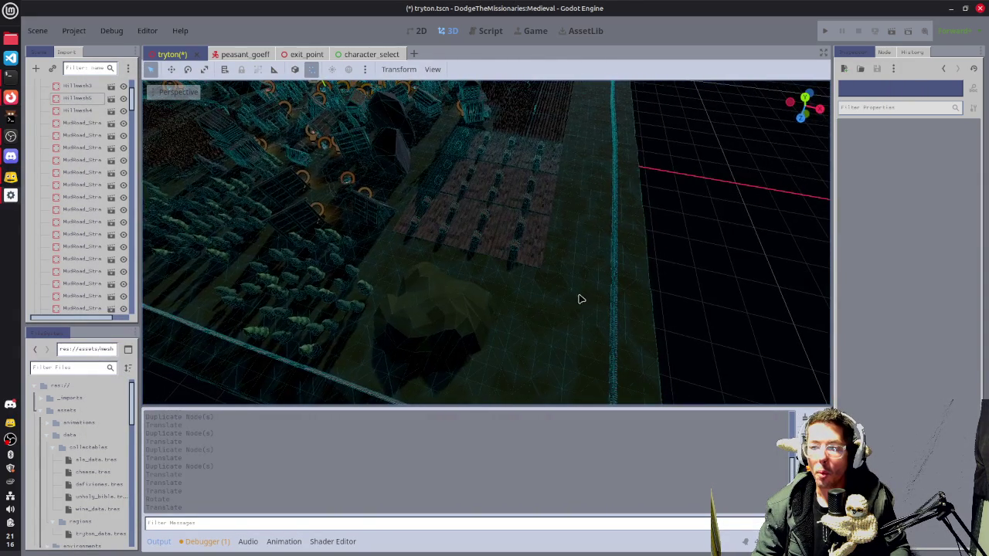
{"action": "scroll", "coordinate": [418, 177], "scroll_direction": "up", "scroll_amount": 2}
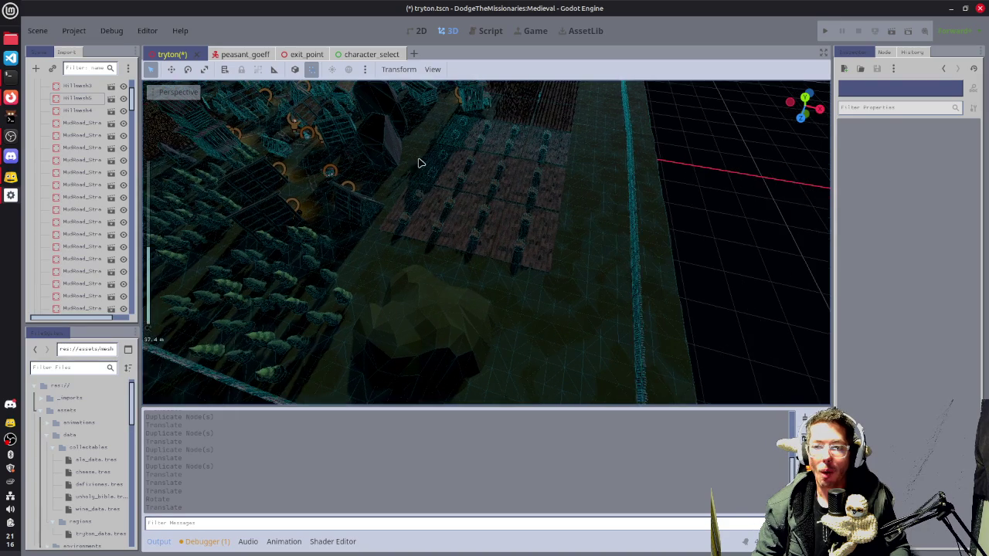
{"action": "scroll", "coordinate": [435, 155], "scroll_direction": "down", "scroll_amount": 3}
{"action": "scroll", "coordinate": [488, 271], "scroll_direction": "down", "scroll_amount": 2}
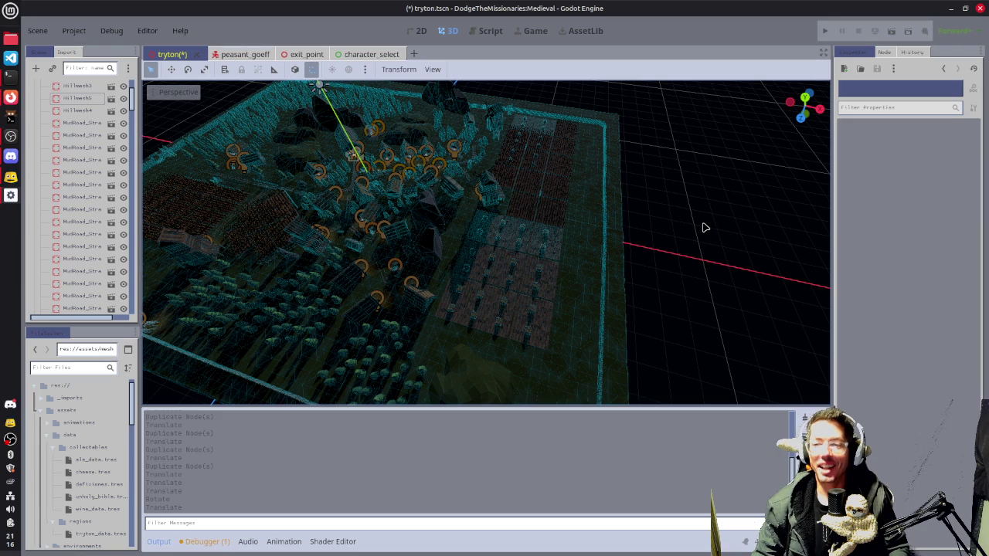
{"action": "mouse_move", "coordinate": [698, 227]}
{"action": "left_mouse_down"}
{"action": "mouse_move", "coordinate": [592, 224]}
{"action": "mouse_move", "coordinate": [559, 243]}
{"action": "mouse_move", "coordinate": [572, 222]}
{"action": "left_mouse_up"}
{"action": "mouse_move", "coordinate": [576, 142]}
{"action": "left_mouse_down"}
{"action": "mouse_move", "coordinate": [541, 139]}
{"action": "mouse_move", "coordinate": [525, 155]}
{"action": "left_mouse_up"}
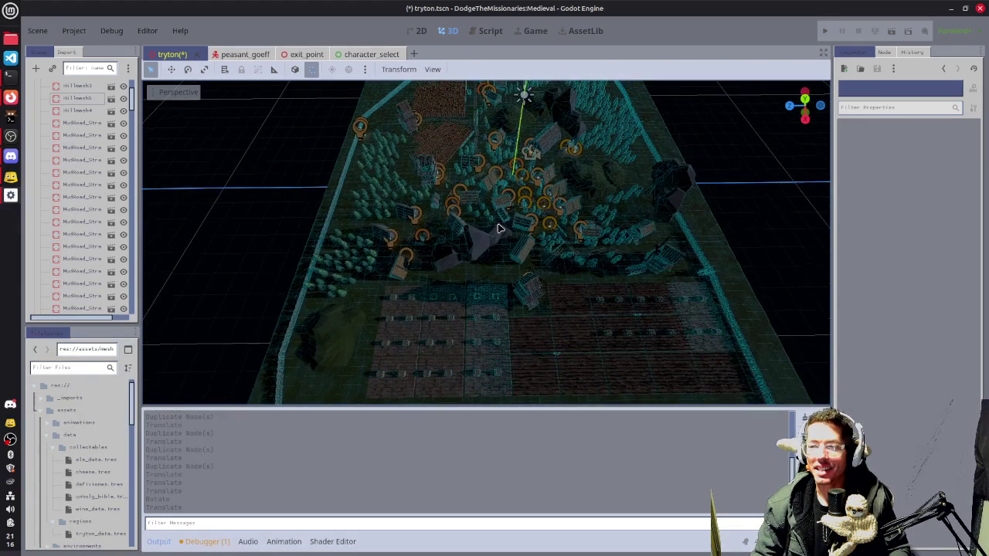
{"action": "scroll", "coordinate": [495, 265], "scroll_direction": "up", "scroll_amount": 3}
{"action": "mouse_move", "coordinate": [537, 270]}
{"action": "left_mouse_down"}
{"action": "mouse_move", "coordinate": [486, 225]}
{"action": "mouse_move", "coordinate": [379, 238]}
{"action": "mouse_move", "coordinate": [400, 236]}
{"action": "left_mouse_up"}
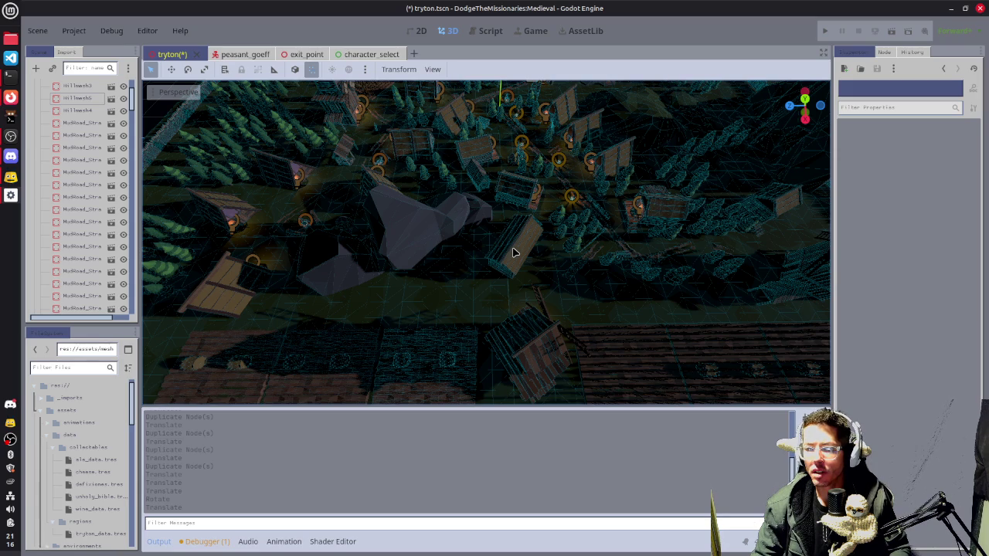
- Duplicate WoodBarn2, place the copy beside the original turned 45 degrees, then play-test
{"action": "left_click", "coordinate": [478, 178]}
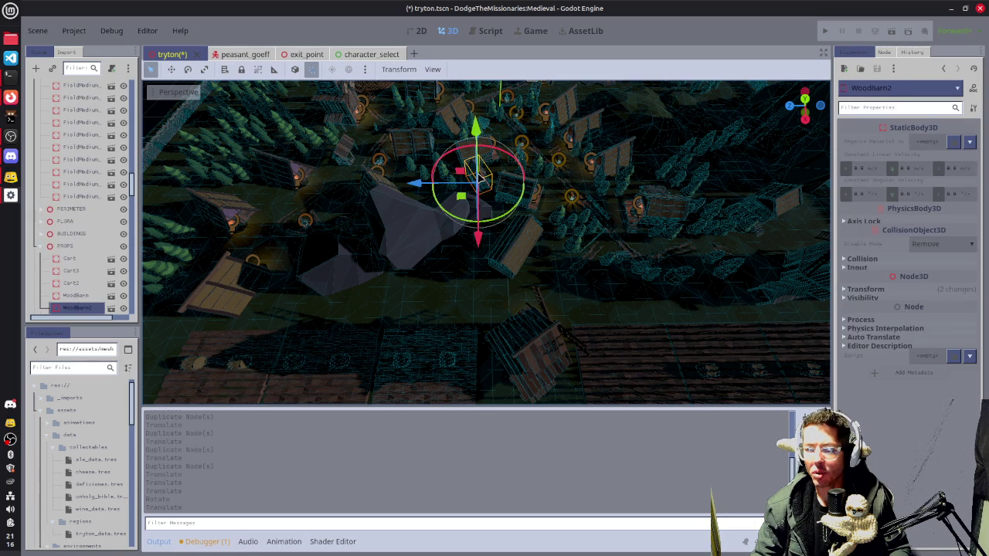
{"action": "key", "text": "ctrl+d"}
{"action": "left_click_drag", "start_coordinate": [461, 199], "coordinate": [449, 299]}
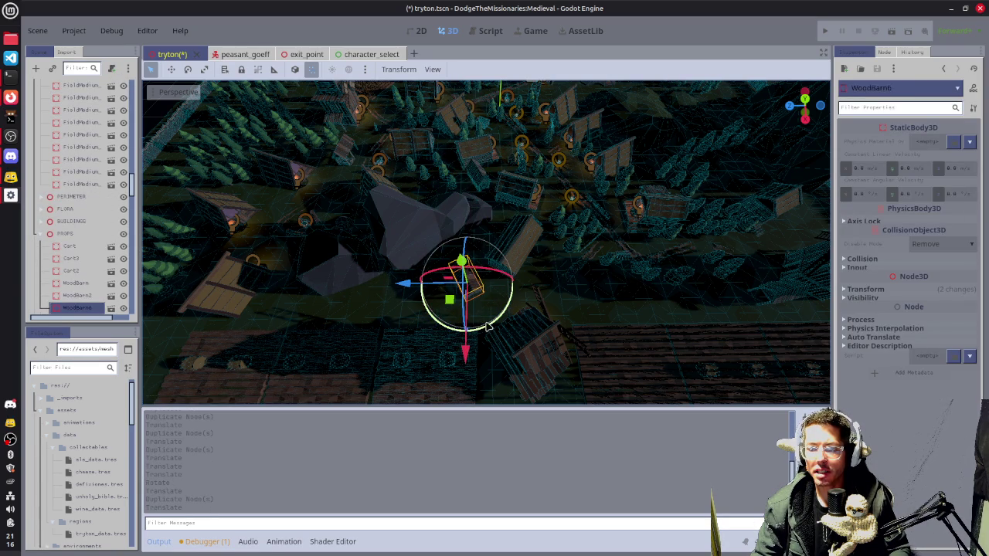
{"action": "mouse_move", "coordinate": [489, 327]}
{"action": "left_mouse_down"}
{"action": "mouse_move", "coordinate": [430, 320]}
{"action": "mouse_move", "coordinate": [412, 299]}
{"action": "left_mouse_up"}
{"action": "key", "text": "f"}
{"action": "left_click_drag", "start_coordinate": [460, 249], "coordinate": [459, 258]}
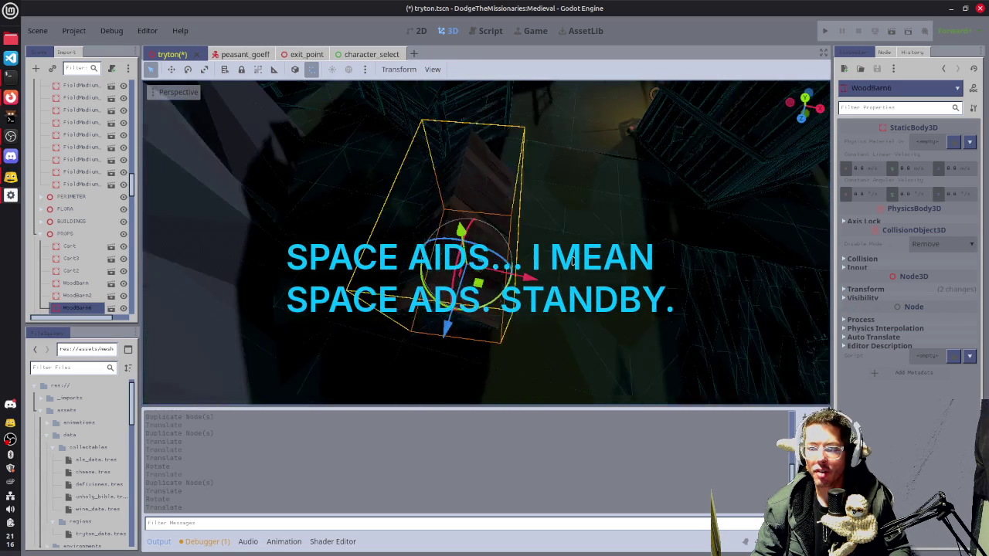
{"action": "key", "text": "F6"}
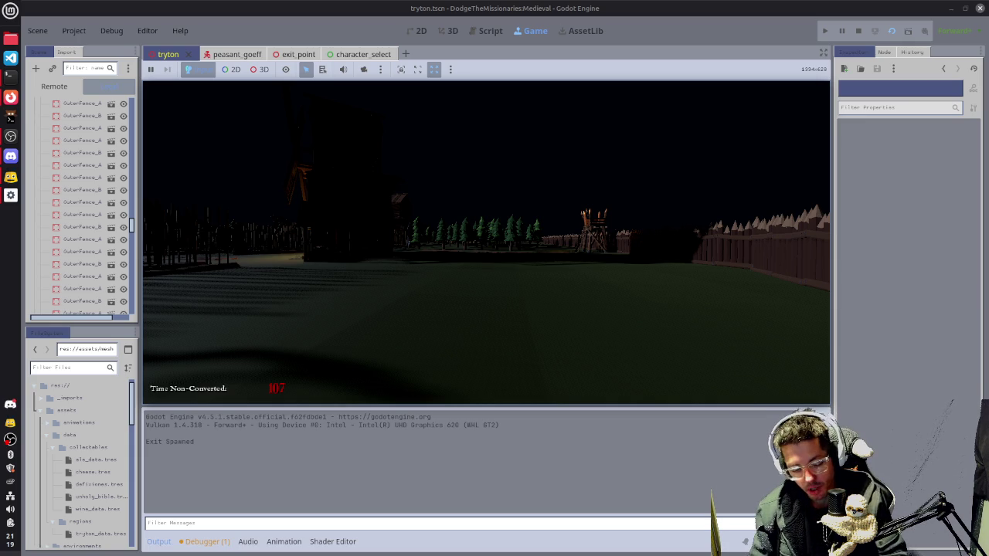
- Switch from the running game to the terminal window
{"action": "key", "text": "alt+Tab"}
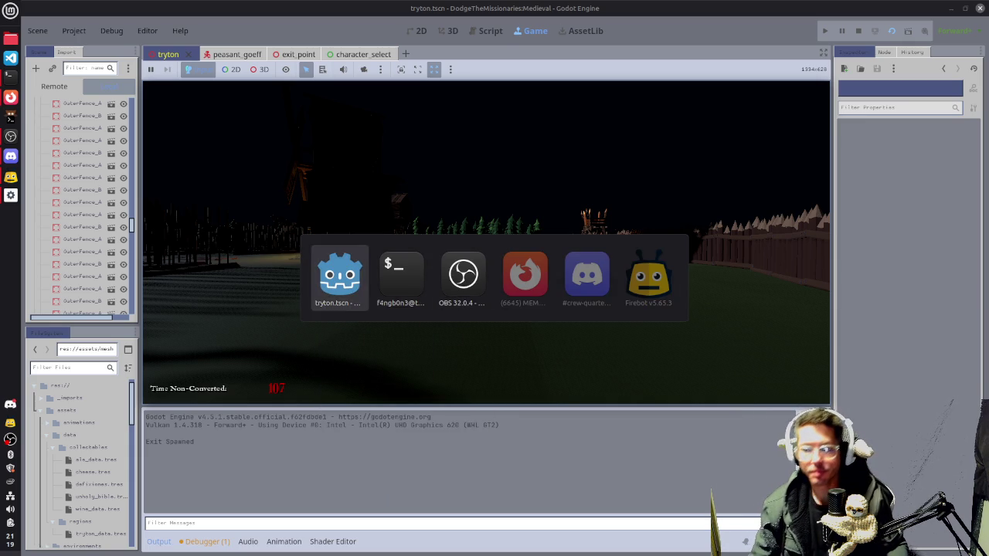
- Stop the game process and check system load in htop
{"action": "key", "text": "ctrl+c"}
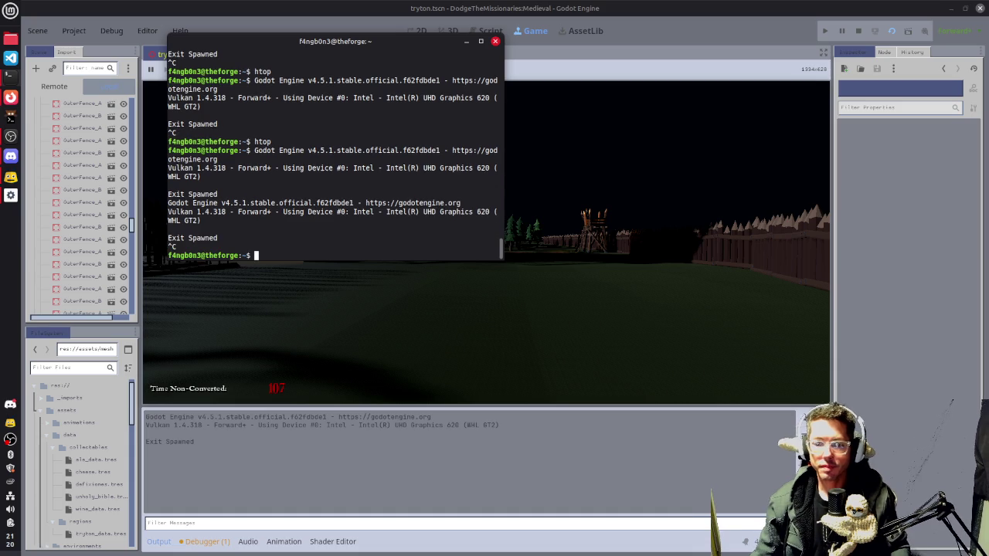
{"action": "type", "text": "htop"}
{"action": "key", "text": "Return"}
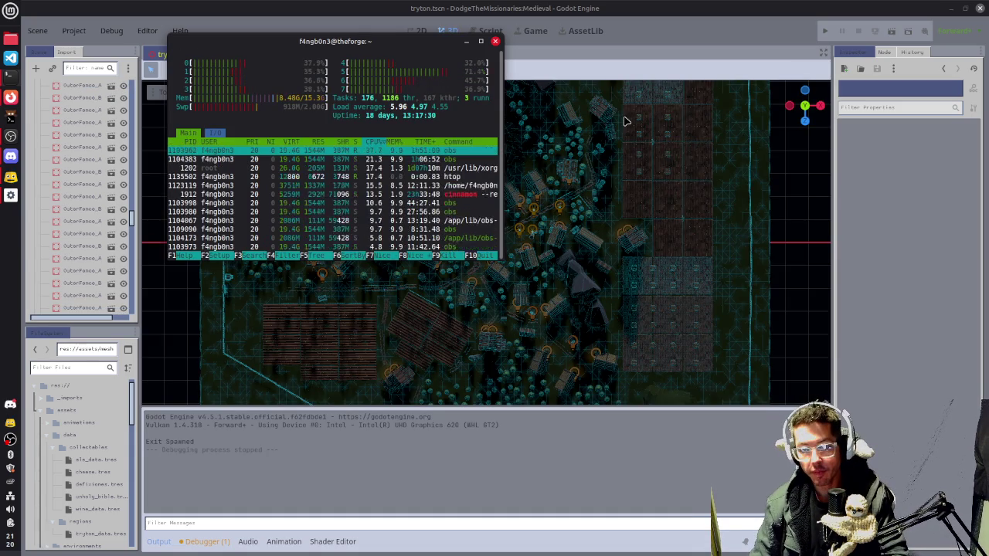
{"action": "key", "text": "q"}
- Return to the Godot editor and orbit to an angled view of the village
{"action": "left_click", "coordinate": [626, 121]}
{"action": "mouse_move", "coordinate": [626, 121]}
{"action": "left_mouse_down"}
{"action": "mouse_move", "coordinate": [396, 277]}
{"action": "mouse_move", "coordinate": [571, 205]}
{"action": "left_mouse_up"}
{"action": "scroll", "coordinate": [525, 299], "scroll_direction": "up", "scroll_amount": 10}
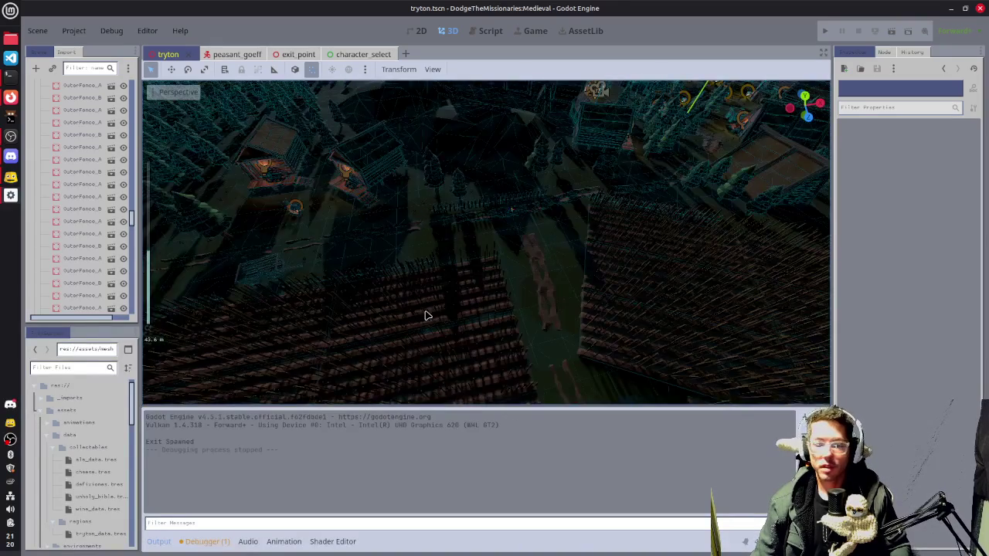
- Orbit to a new angle and save the tryton scene with Ctrl+S
{"action": "scroll", "coordinate": [487, 296], "scroll_direction": "down", "scroll_amount": 3}
{"action": "mouse_move", "coordinate": [684, 302]}
{"action": "left_mouse_down"}
{"action": "mouse_move", "coordinate": [517, 317]}
{"action": "mouse_move", "coordinate": [479, 297]}
{"action": "mouse_move", "coordinate": [420, 287]}
{"action": "mouse_move", "coordinate": [572, 289]}
{"action": "mouse_move", "coordinate": [495, 316]}
{"action": "mouse_move", "coordinate": [611, 300]}
{"action": "mouse_move", "coordinate": [404, 219]}
{"action": "left_mouse_up"}
{"action": "key", "text": "ctrl+s"}
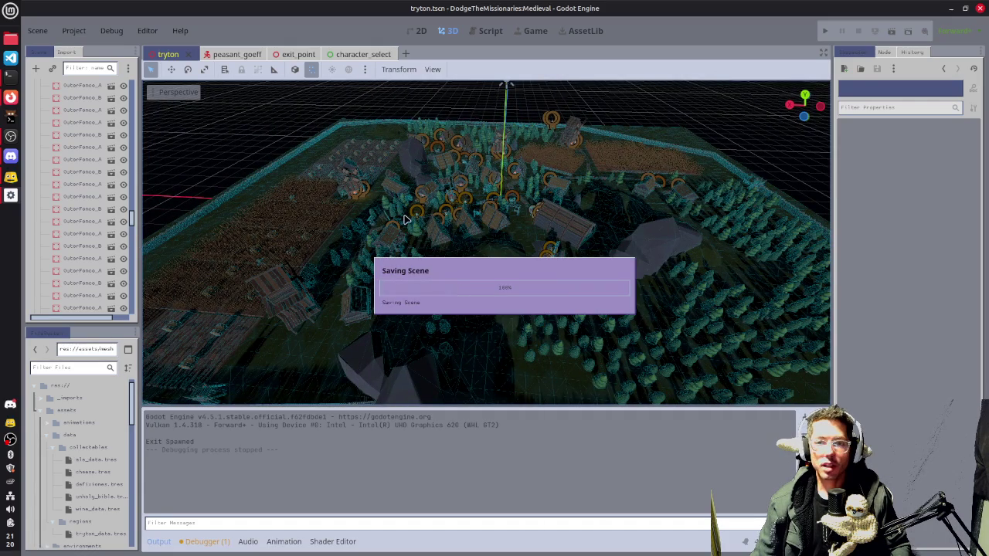
- Switch the viewport to a top-down orthogonal view of the village
{"action": "mouse_move", "coordinate": [326, 235]}
{"action": "left_mouse_down"}
{"action": "mouse_move", "coordinate": [629, 254]}
{"action": "mouse_move", "coordinate": [464, 291]}
{"action": "mouse_move", "coordinate": [562, 311]}
{"action": "left_mouse_up"}
{"action": "scroll", "coordinate": [510, 293], "scroll_direction": "down", "scroll_amount": 3}
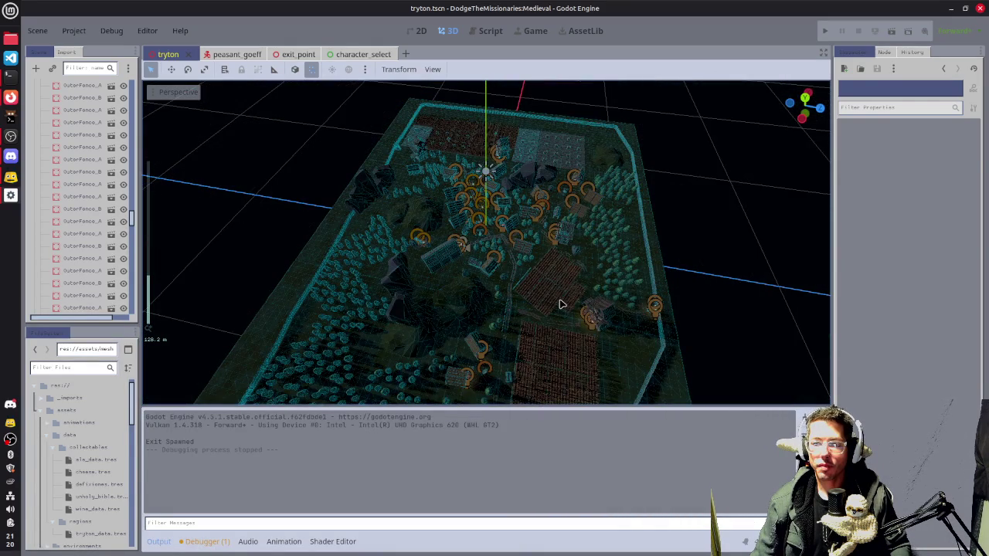
{"action": "key", "text": "KP_7"}
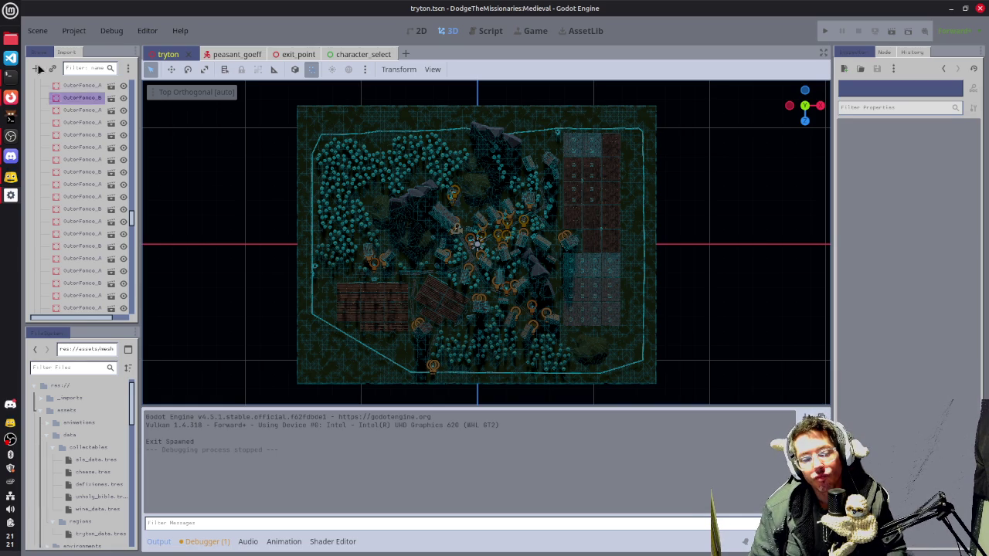
{"action": "left_click", "coordinate": [13, 98]}
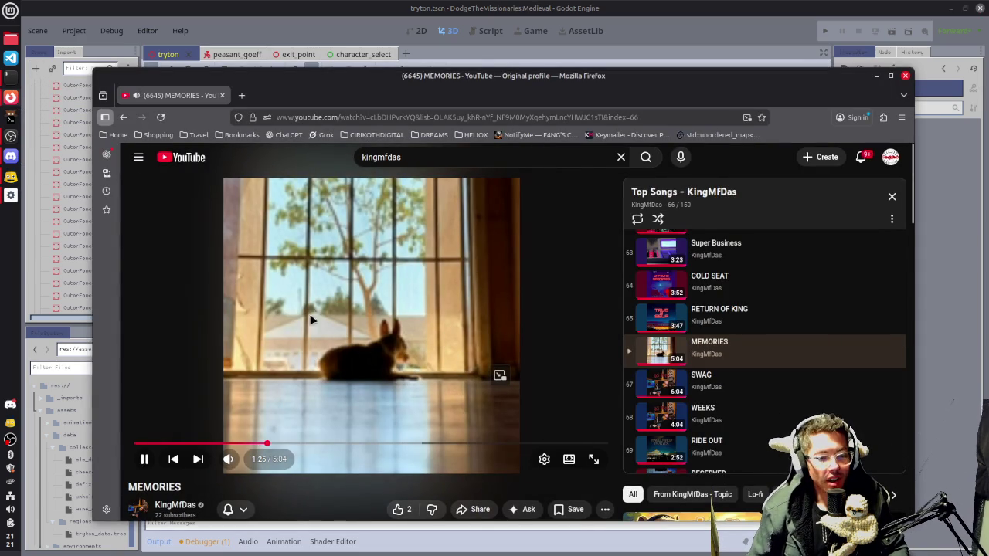
{"action": "left_click", "coordinate": [875, 76]}
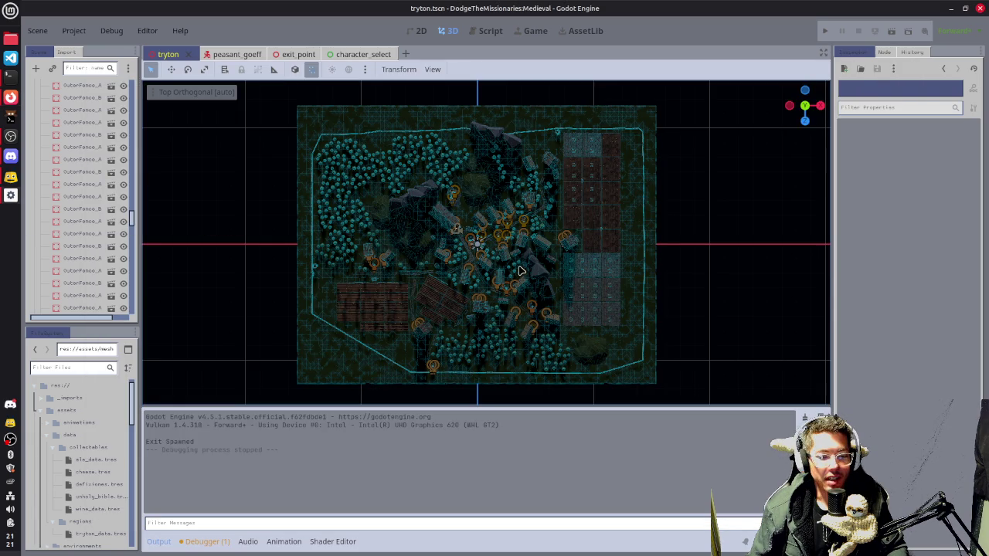
- Save the tryton village scene, then tilt the view back into an angled perspective
{"action": "scroll", "coordinate": [487, 282], "scroll_direction": "down", "scroll_amount": 1}
{"action": "scroll", "coordinate": [541, 275], "scroll_direction": "up", "scroll_amount": 5}
{"action": "scroll", "coordinate": [587, 267], "scroll_direction": "down", "scroll_amount": 3}
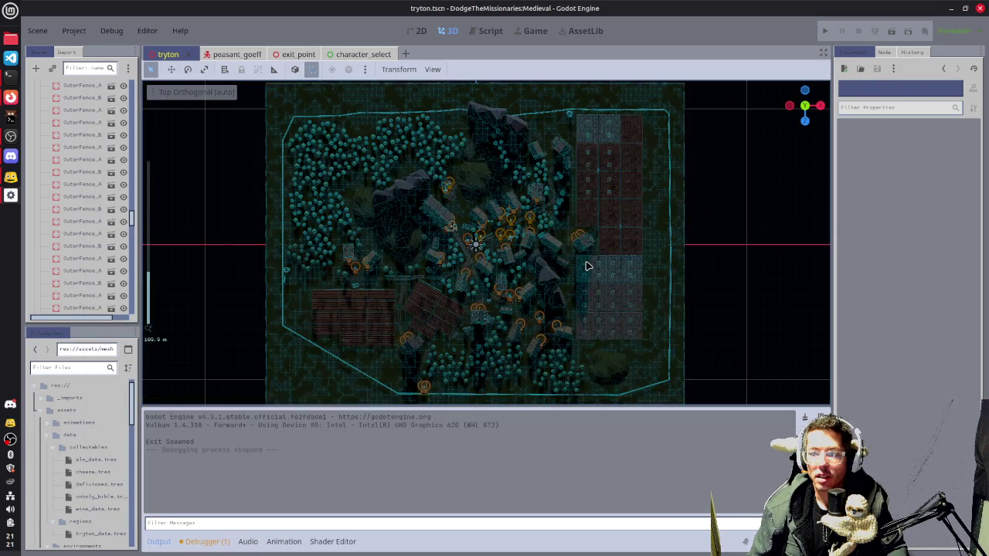
{"action": "key", "text": "ctrl+s"}
{"action": "mouse_move", "coordinate": [473, 220]}
{"action": "left_mouse_down"}
{"action": "mouse_move", "coordinate": [494, 232]}
{"action": "mouse_move", "coordinate": [564, 231]}
{"action": "mouse_move", "coordinate": [526, 238]}
{"action": "mouse_move", "coordinate": [539, 255]}
{"action": "mouse_move", "coordinate": [532, 327]}
{"action": "mouse_move", "coordinate": [398, 282]}
{"action": "mouse_move", "coordinate": [522, 232]}
{"action": "left_mouse_up"}
{"action": "scroll", "coordinate": [501, 245], "scroll_direction": "down", "scroll_amount": 2}
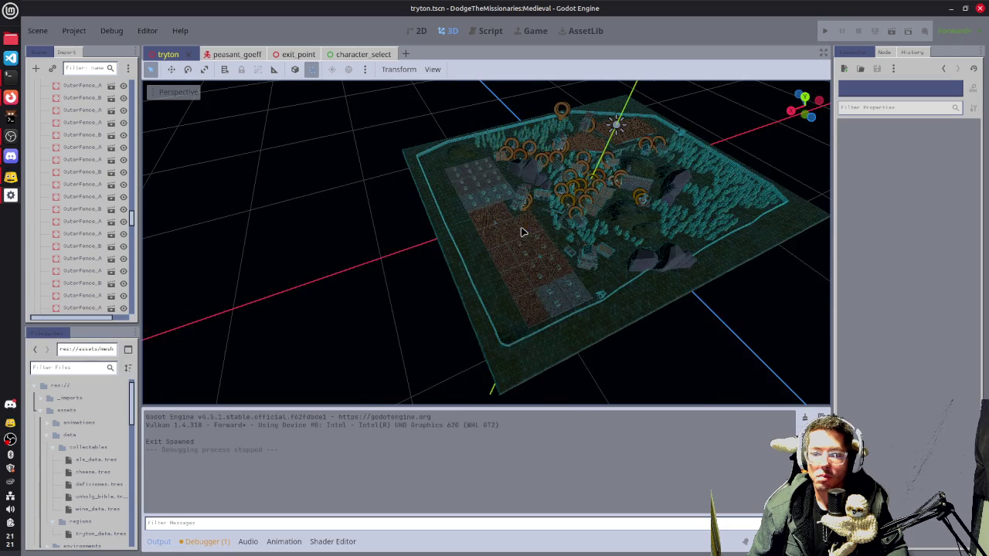
- Duplicate five FieldLarge plots at the village edge and slide the copies beside the originals
{"action": "left_click", "coordinate": [481, 225]}
{"action": "left_click", "coordinate": [495, 240], "text": "shift"}
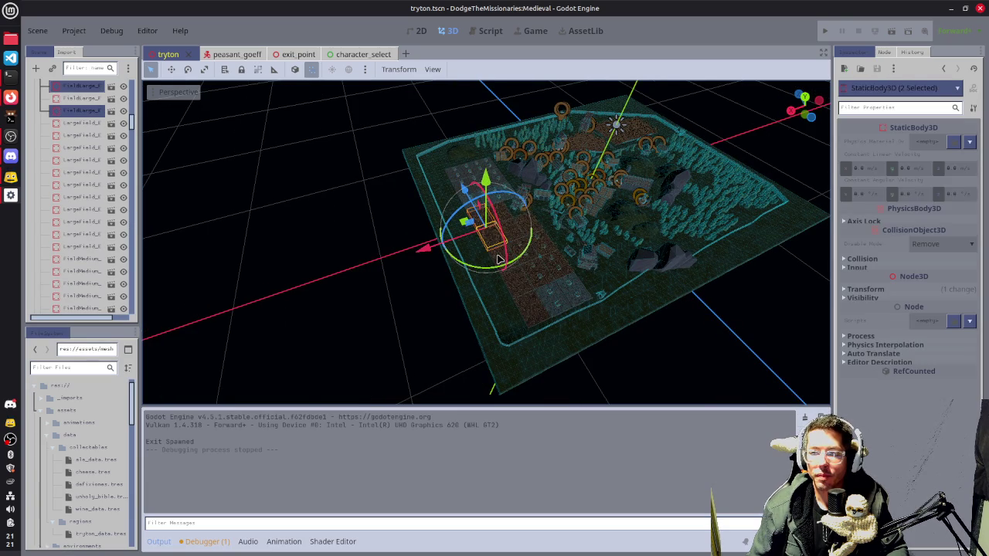
{"action": "left_click", "coordinate": [508, 263], "text": "shift"}
{"action": "left_click", "coordinate": [531, 304], "text": "shift"}
{"action": "left_click", "coordinate": [535, 316], "text": "shift"}
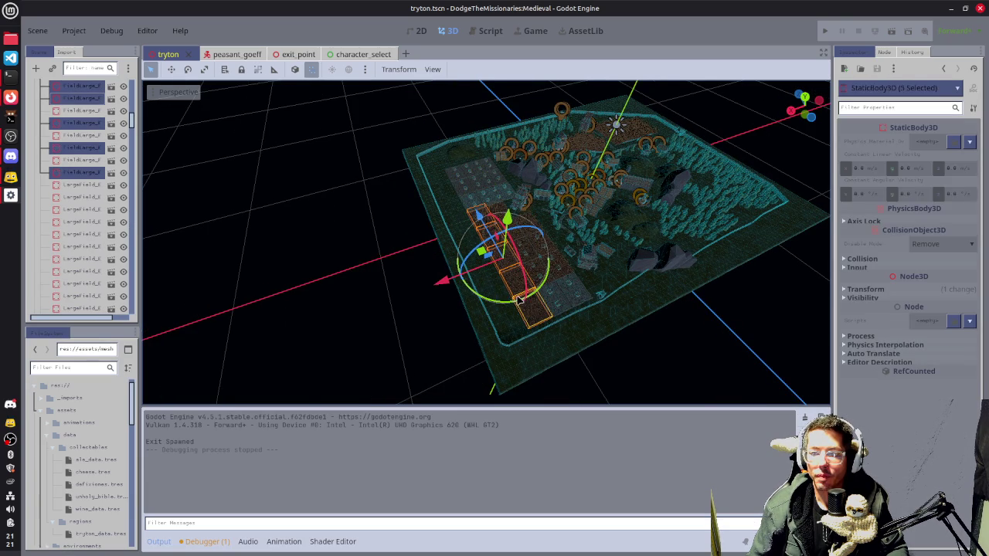
{"action": "key", "text": "ctrl+d"}
{"action": "left_click_drag", "start_coordinate": [441, 284], "coordinate": [421, 286]}
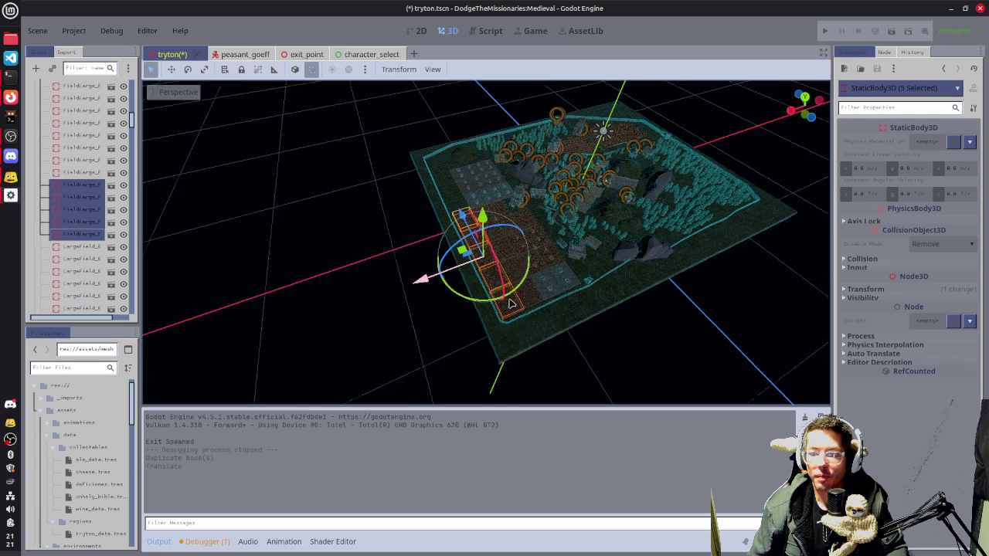
- Align the copied fields in top view, then deselect them and return to perspective
{"action": "key", "text": "f"}
{"action": "key", "text": "KP_7"}
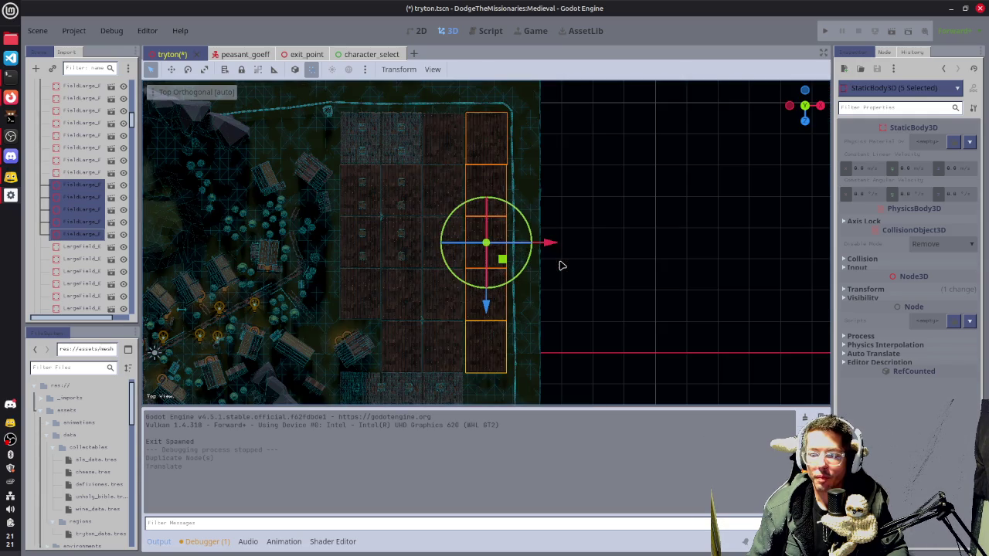
{"action": "left_click_drag", "start_coordinate": [553, 249], "coordinate": [553, 252]}
{"action": "left_click", "coordinate": [687, 294]}
{"action": "mouse_move", "coordinate": [687, 294]}
{"action": "left_mouse_down"}
{"action": "mouse_move", "coordinate": [654, 303]}
{"action": "mouse_move", "coordinate": [446, 261]}
{"action": "mouse_move", "coordinate": [788, 203]}
{"action": "mouse_move", "coordinate": [516, 180]}
{"action": "mouse_move", "coordinate": [626, 214]}
{"action": "mouse_move", "coordinate": [718, 172]}
{"action": "left_mouse_up"}
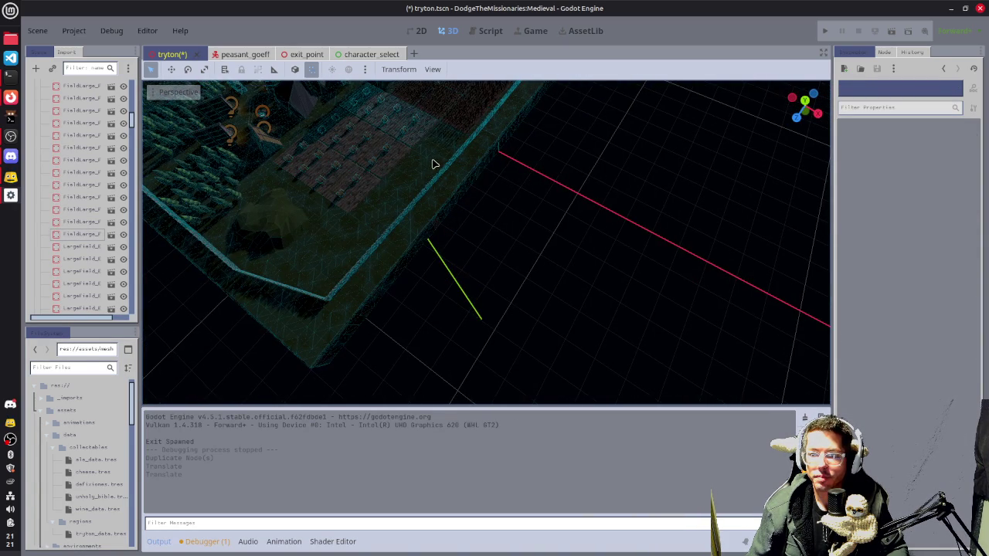
{"action": "mouse_move", "coordinate": [441, 145]}
{"action": "left_mouse_down"}
{"action": "mouse_move", "coordinate": [574, 247]}
{"action": "mouse_move", "coordinate": [507, 209]}
{"action": "left_mouse_up"}
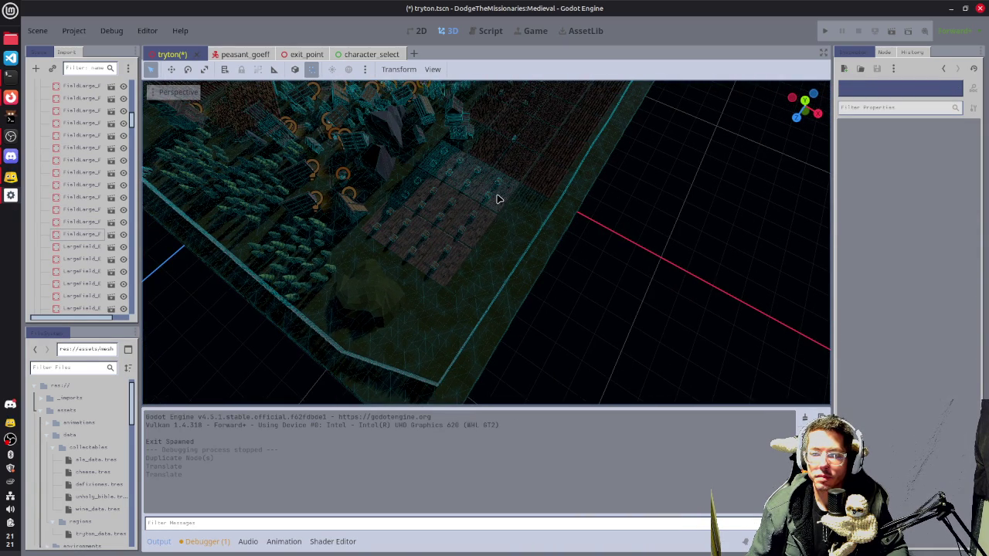
- Select three empty field plots, starting with LargeField_Empty7, and duplicate them
{"action": "left_click", "coordinate": [480, 228]}
{"action": "left_click", "coordinate": [490, 223]}
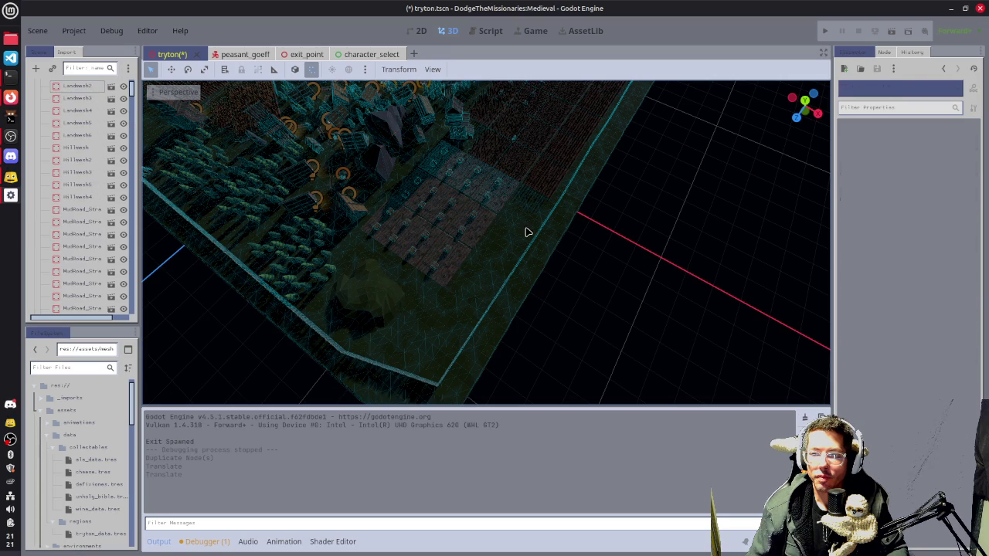
{"action": "left_click", "coordinate": [478, 221]}
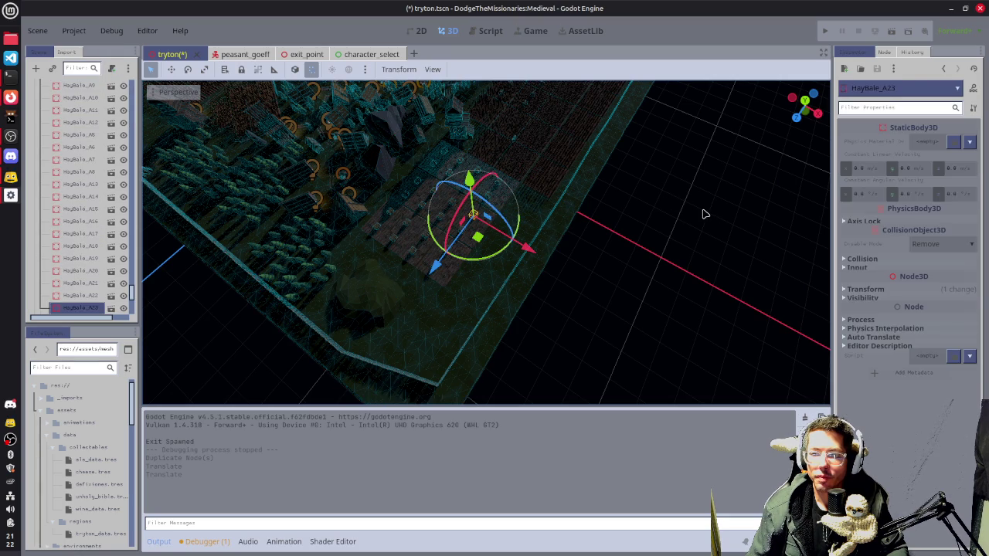
{"action": "left_click", "coordinate": [489, 212]}
{"action": "left_click", "coordinate": [483, 221]}
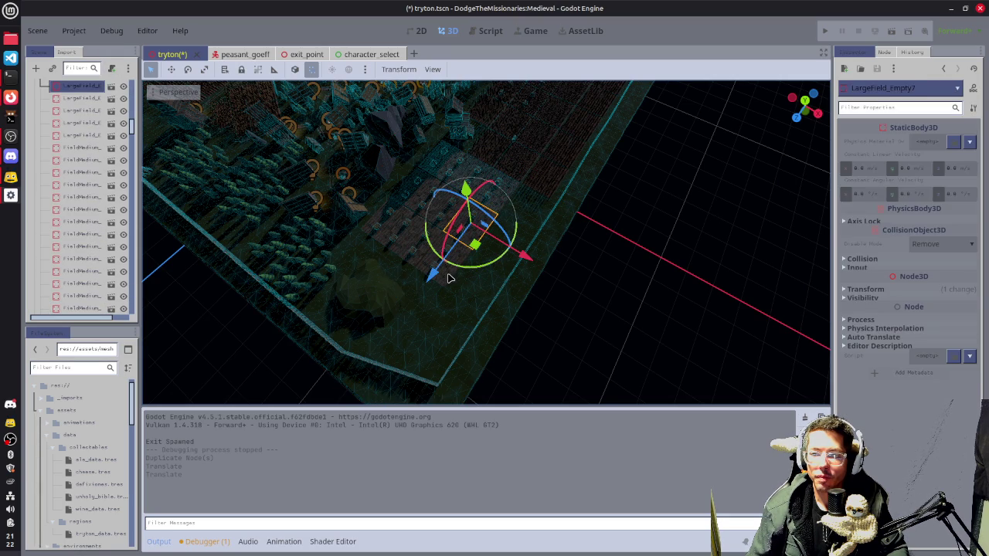
{"action": "left_click", "coordinate": [516, 220], "text": "shift"}
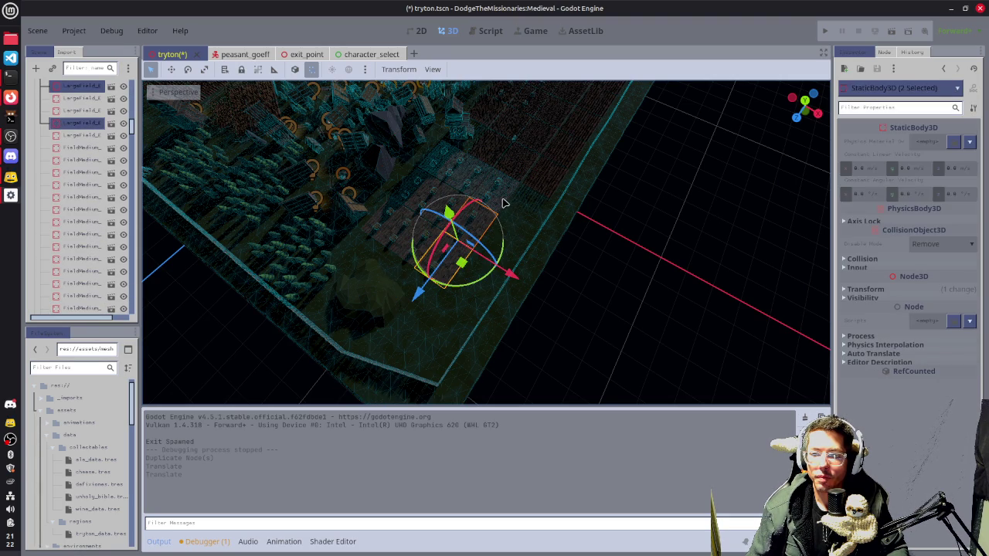
{"action": "left_click", "coordinate": [522, 224], "text": "shift"}
{"action": "key", "text": "ctrl+d"}
- Slide the three copies beside the existing rows, undoing a bad move and aligning them in top view
{"action": "mouse_move", "coordinate": [524, 256]}
{"action": "left_mouse_down"}
{"action": "mouse_move", "coordinate": [554, 272]}
{"action": "mouse_move", "coordinate": [555, 261]}
{"action": "left_mouse_up"}
{"action": "scroll", "coordinate": [555, 261], "scroll_direction": "up", "scroll_amount": 5}
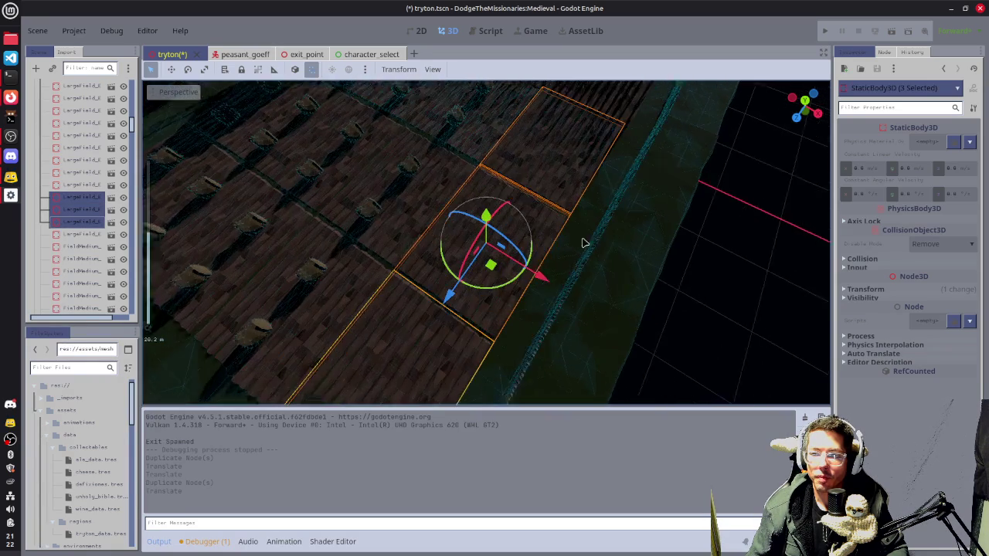
{"action": "scroll", "coordinate": [607, 239], "scroll_direction": "down", "scroll_amount": 2}
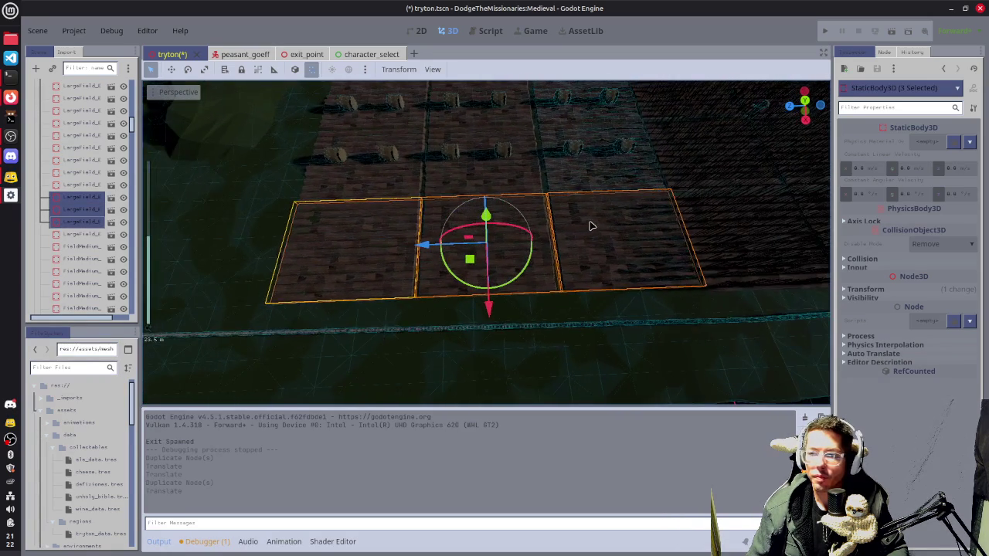
{"action": "mouse_move", "coordinate": [423, 246]}
{"action": "left_mouse_down"}
{"action": "mouse_move", "coordinate": [330, 253]}
{"action": "mouse_move", "coordinate": [422, 251]}
{"action": "left_mouse_up"}
{"action": "key", "text": "ctrl+z"}
{"action": "key", "text": "KP_7"}
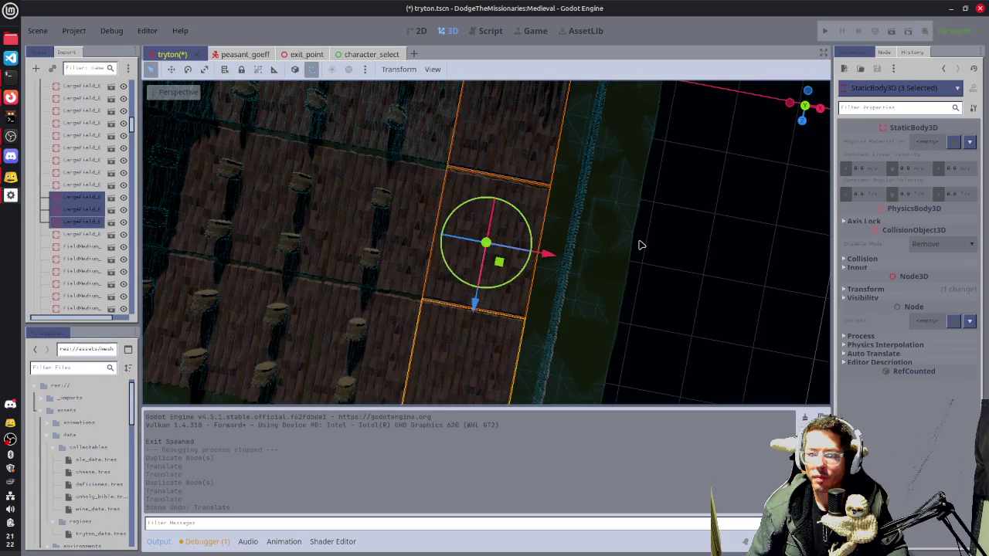
{"action": "left_click_drag", "start_coordinate": [546, 247], "coordinate": [551, 248]}
{"action": "mouse_move", "coordinate": [713, 263]}
{"action": "left_mouse_down"}
{"action": "mouse_move", "coordinate": [641, 267]}
{"action": "mouse_move", "coordinate": [479, 201]}
{"action": "mouse_move", "coordinate": [811, 243]}
{"action": "left_mouse_up"}
{"action": "scroll", "coordinate": [479, 201], "scroll_direction": "down", "scroll_amount": 2}
{"action": "key", "text": "KP_7"}
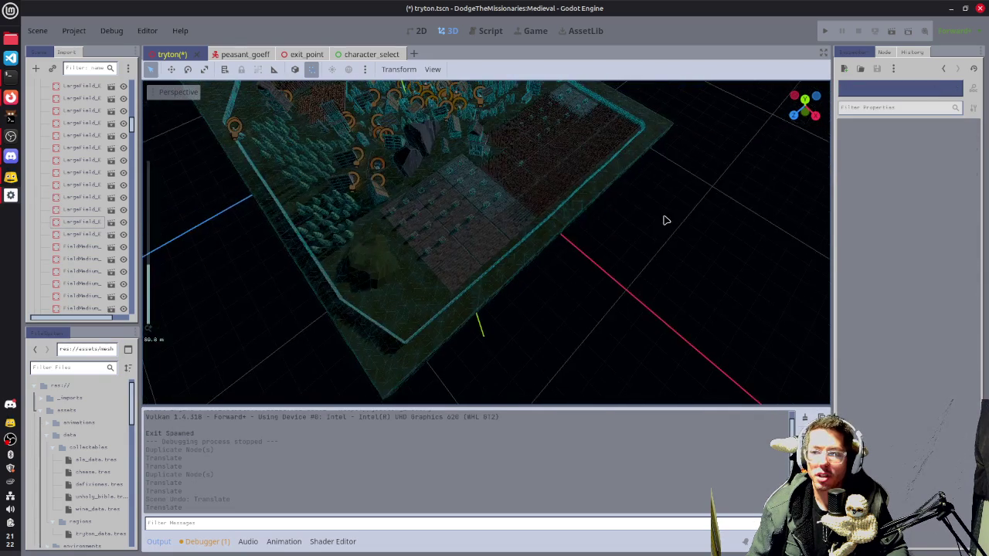
{"action": "left_click_drag", "start_coordinate": [409, 255], "coordinate": [598, 311]}
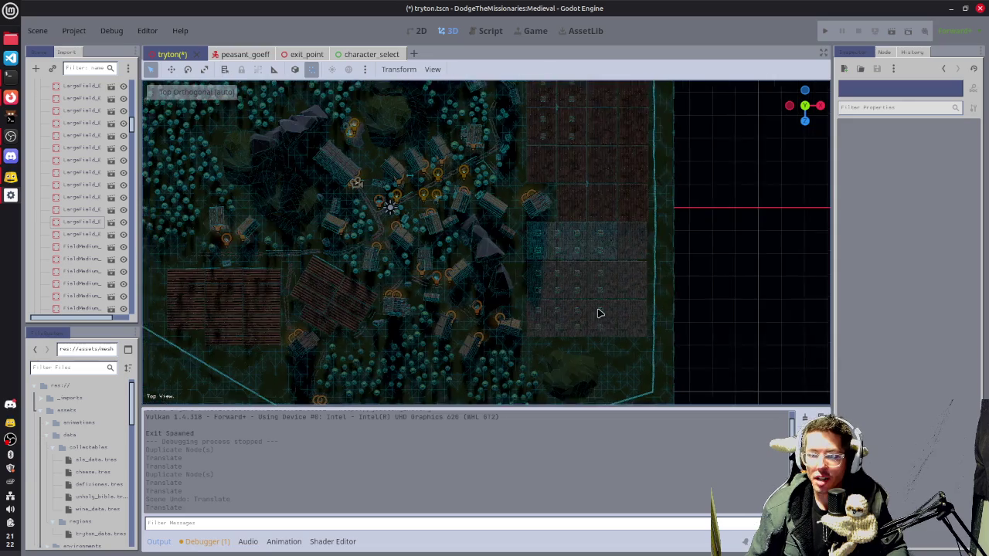
{"action": "key", "text": "ctrl+s"}
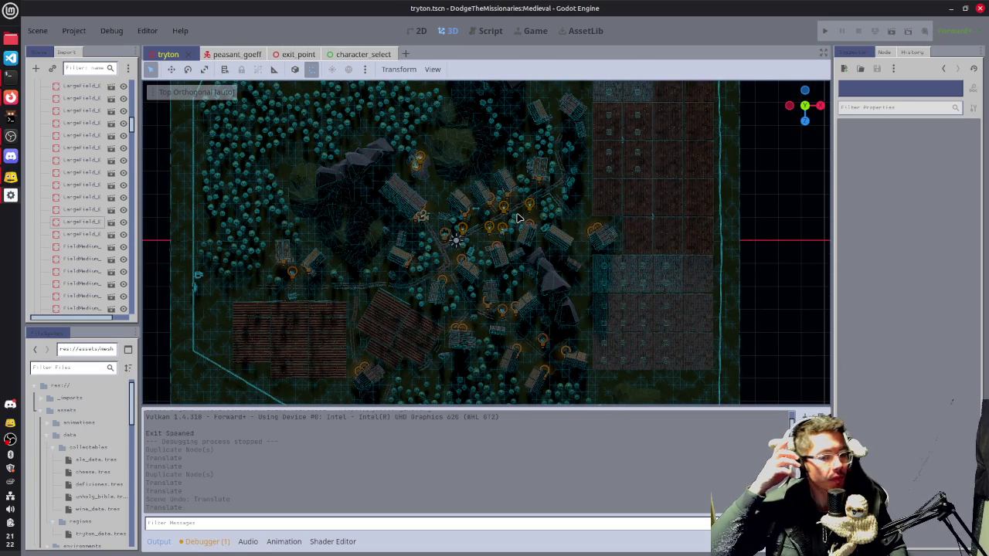
{"action": "left_click", "coordinate": [10, 156]}
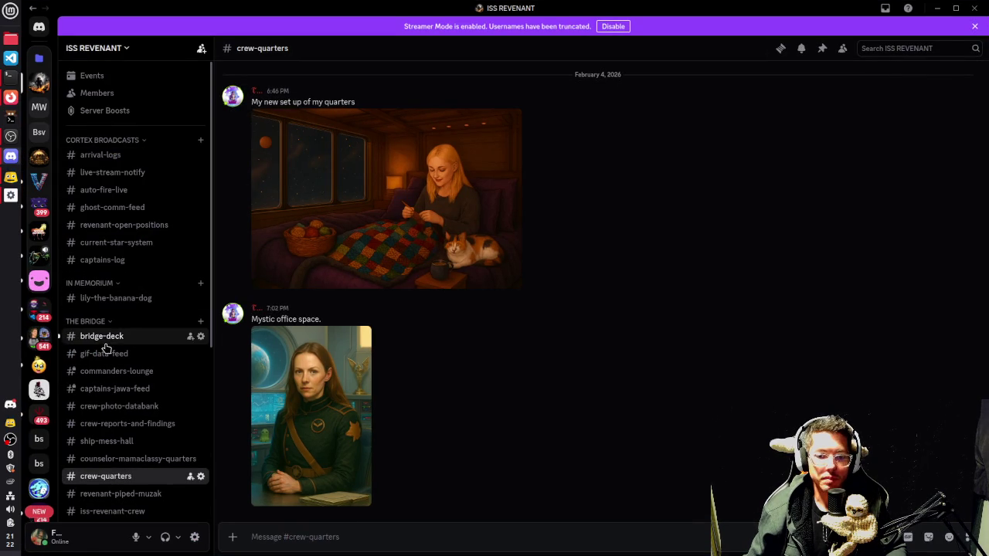
{"action": "scroll", "coordinate": [132, 363], "scroll_direction": "down", "scroll_amount": 5}
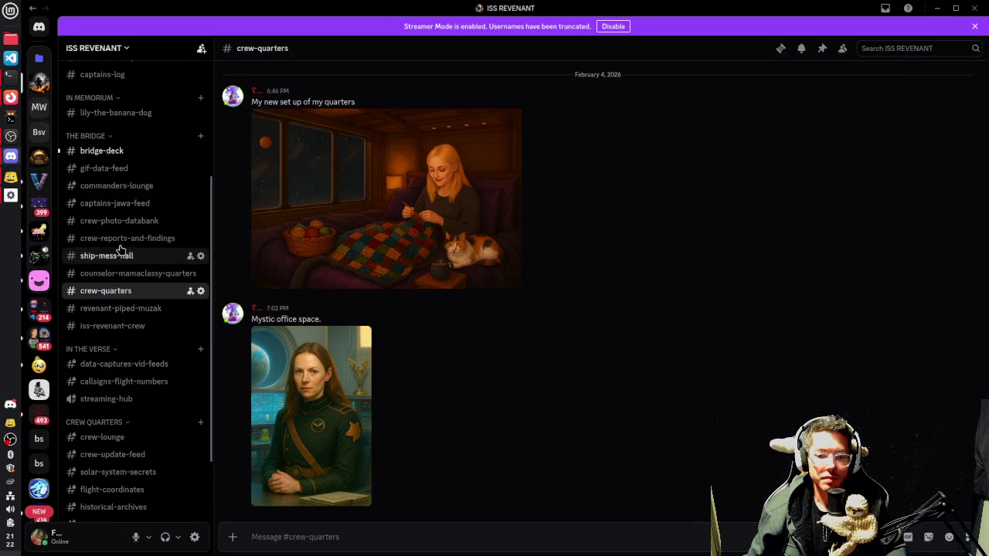
{"action": "left_click", "coordinate": [124, 223]}
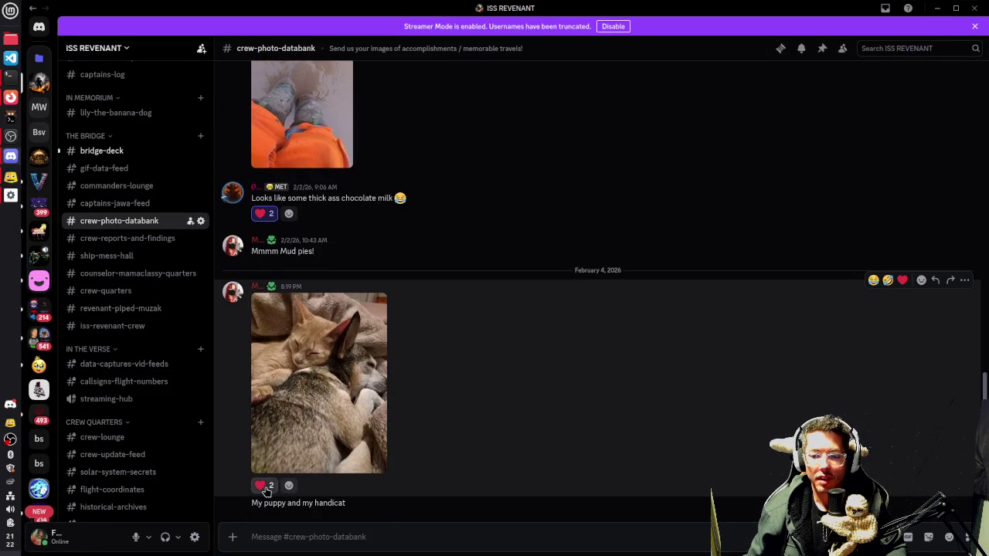
{"action": "left_click", "coordinate": [332, 394]}
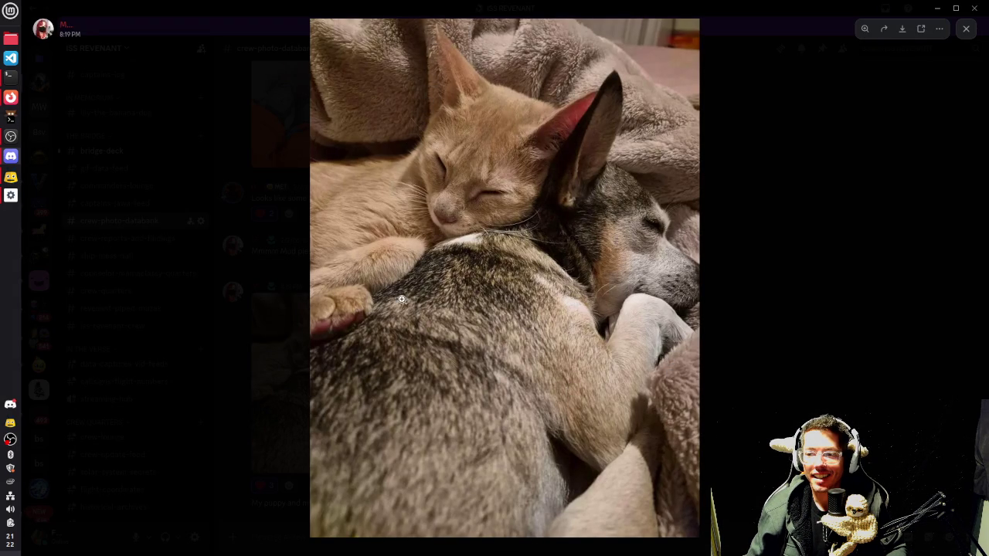
{"action": "left_click", "coordinate": [795, 282]}
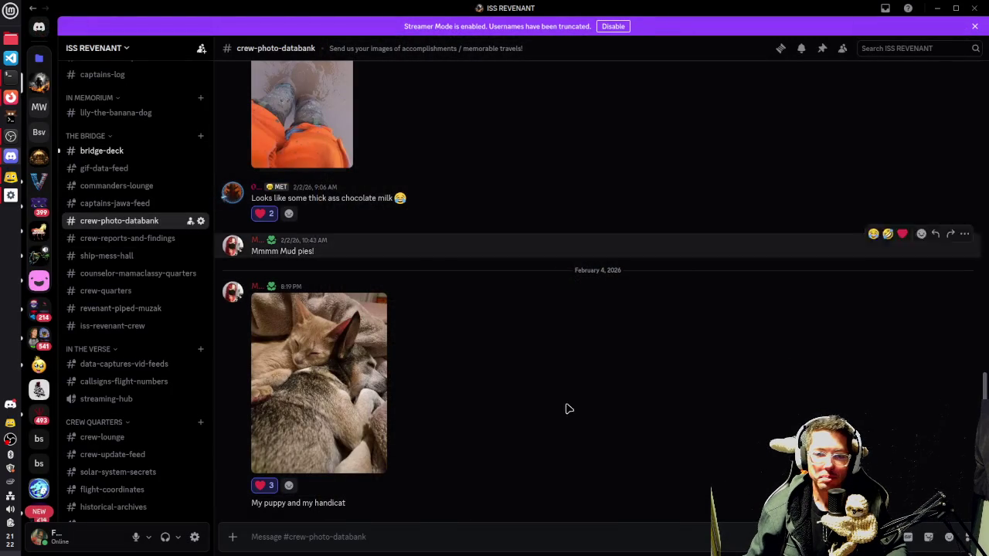
{"action": "left_click", "coordinate": [937, 8]}
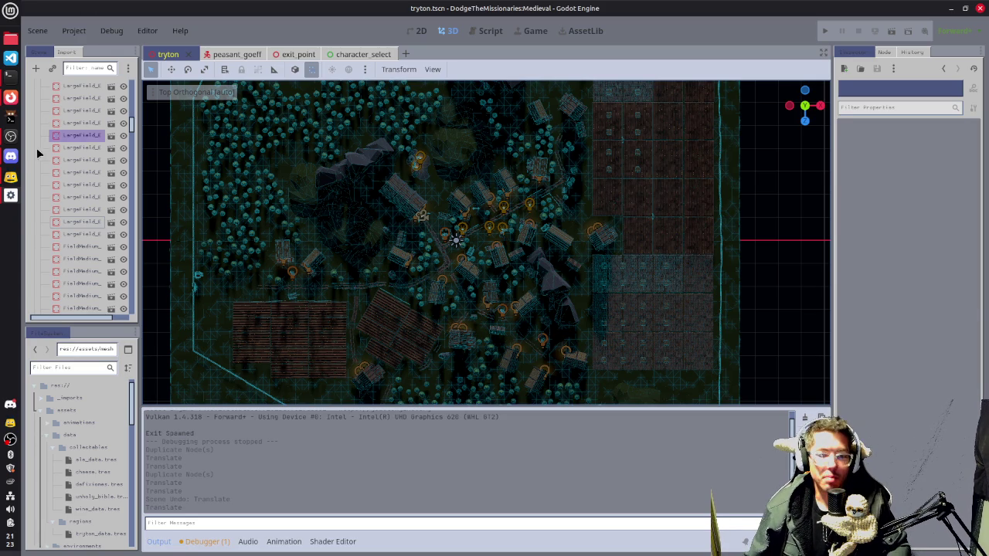
{"action": "left_click", "coordinate": [11, 156]}
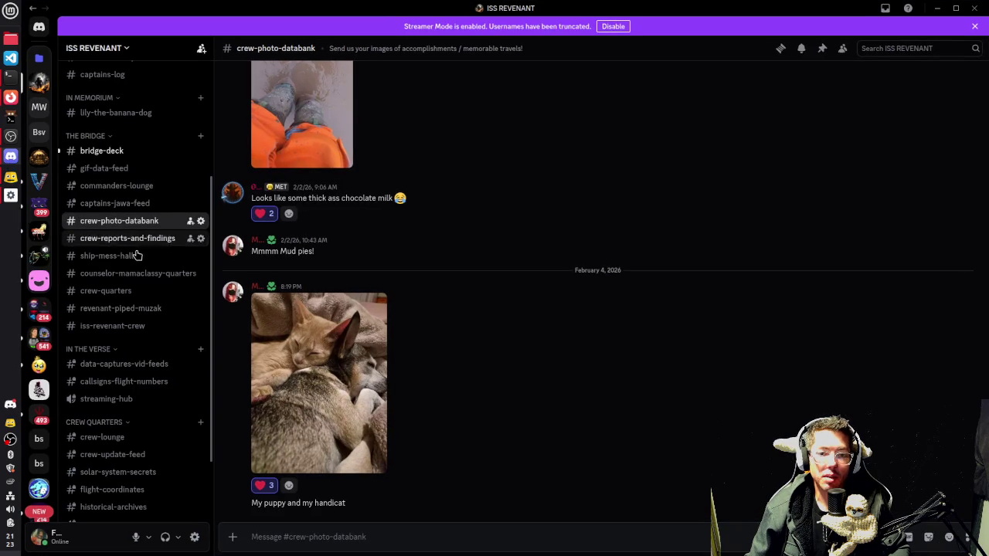
{"action": "left_click", "coordinate": [176, 257]}
{"action": "left_click", "coordinate": [323, 436]}
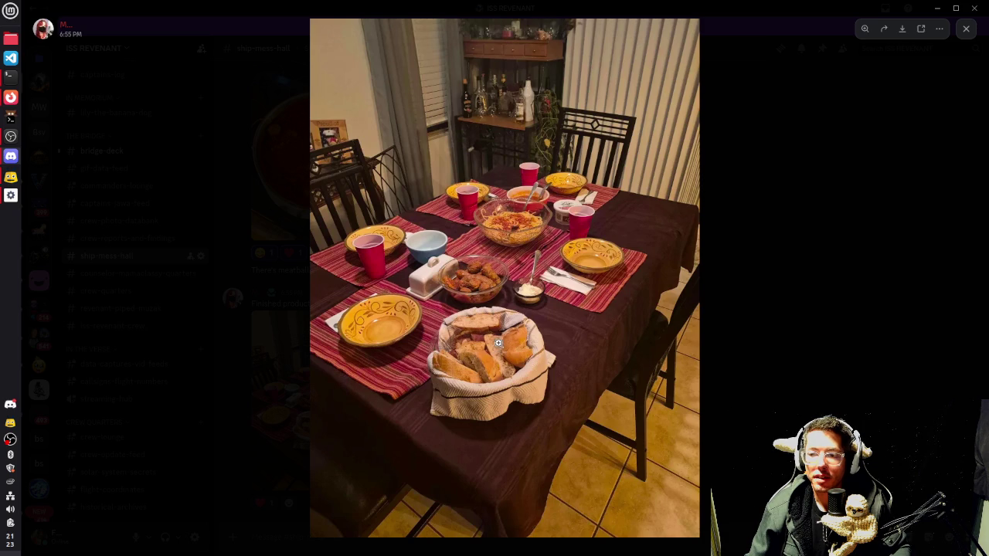
{"action": "left_click", "coordinate": [795, 330]}
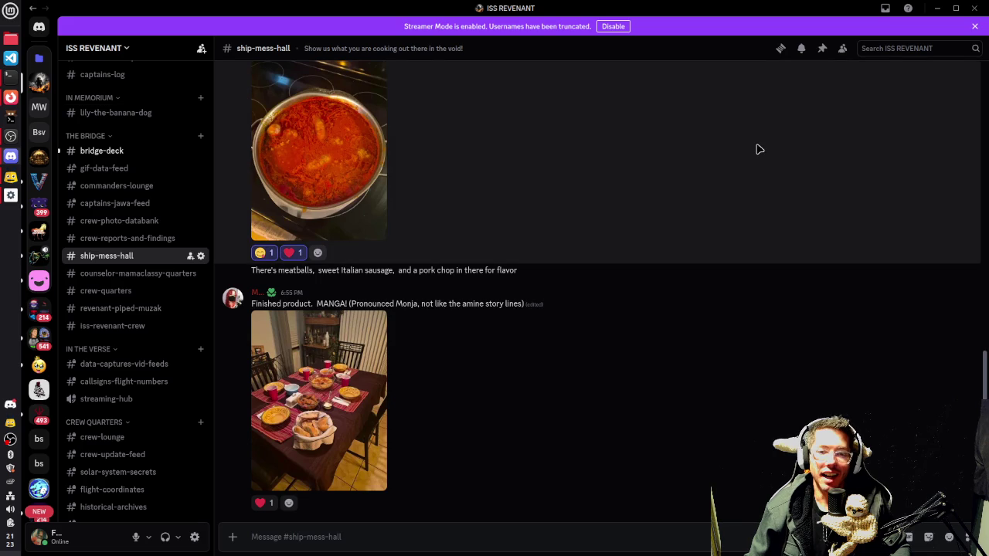
{"action": "left_click", "coordinate": [937, 8]}
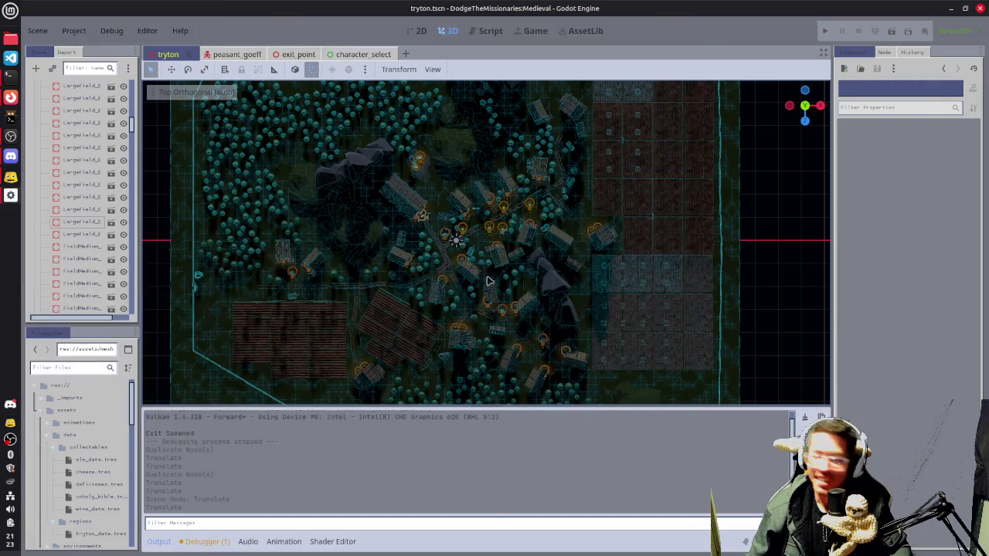
- Zoom out and save the tryton scene
{"action": "scroll", "coordinate": [531, 263], "scroll_direction": "down", "scroll_amount": 3}
{"action": "scroll", "coordinate": [531, 262], "scroll_direction": "up", "scroll_amount": 2}
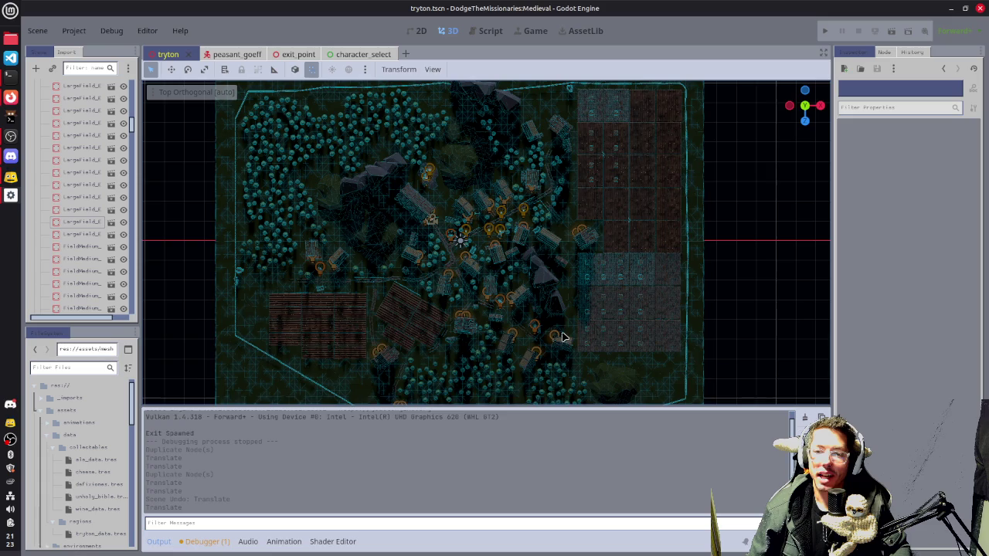
{"action": "scroll", "coordinate": [538, 270], "scroll_direction": "down", "scroll_amount": 2}
{"action": "key", "text": "ctrl+s"}
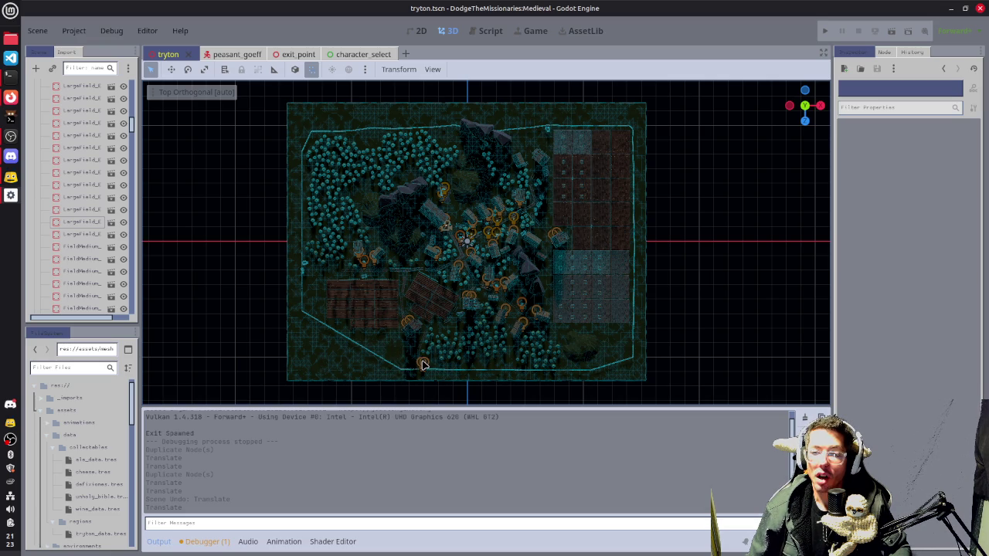
- Navigate to the village's bottom wall and select the Tower
{"action": "scroll", "coordinate": [423, 365], "scroll_direction": "up", "scroll_amount": 6}
{"action": "scroll", "coordinate": [560, 281], "scroll_direction": "down", "scroll_amount": 2}
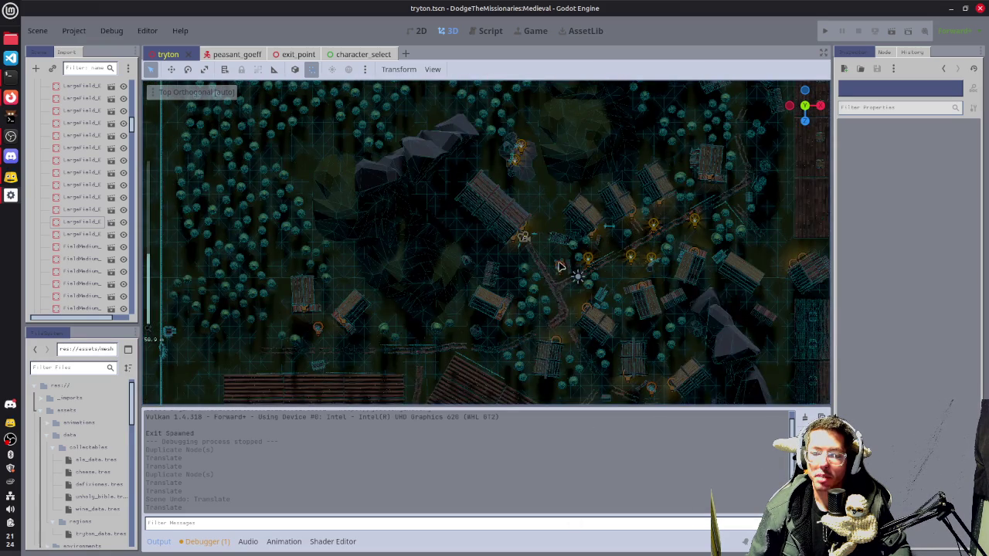
{"action": "scroll", "coordinate": [553, 347], "scroll_direction": "down", "scroll_amount": 5}
{"action": "scroll", "coordinate": [459, 165], "scroll_direction": "down", "scroll_amount": 5}
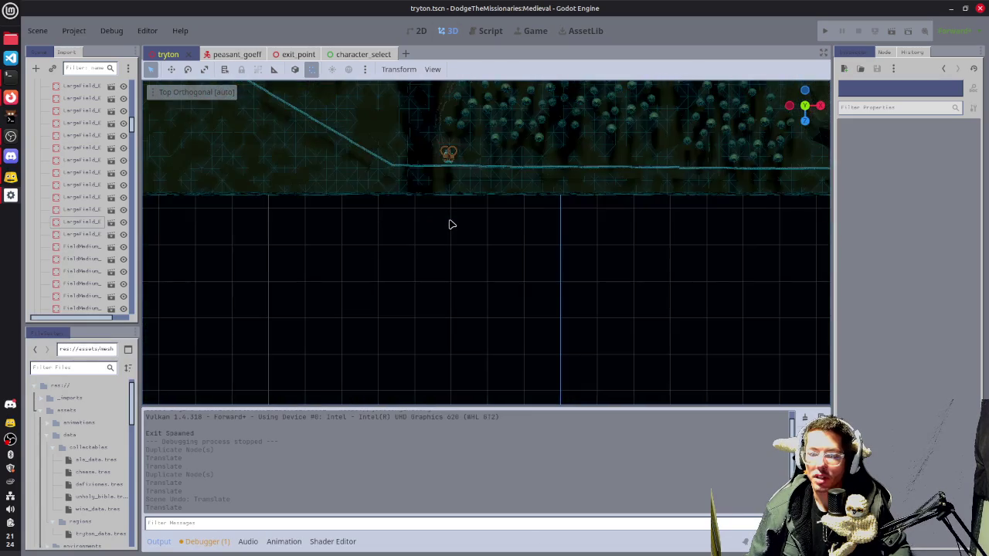
{"action": "scroll", "coordinate": [493, 292], "scroll_direction": "up", "scroll_amount": 3}
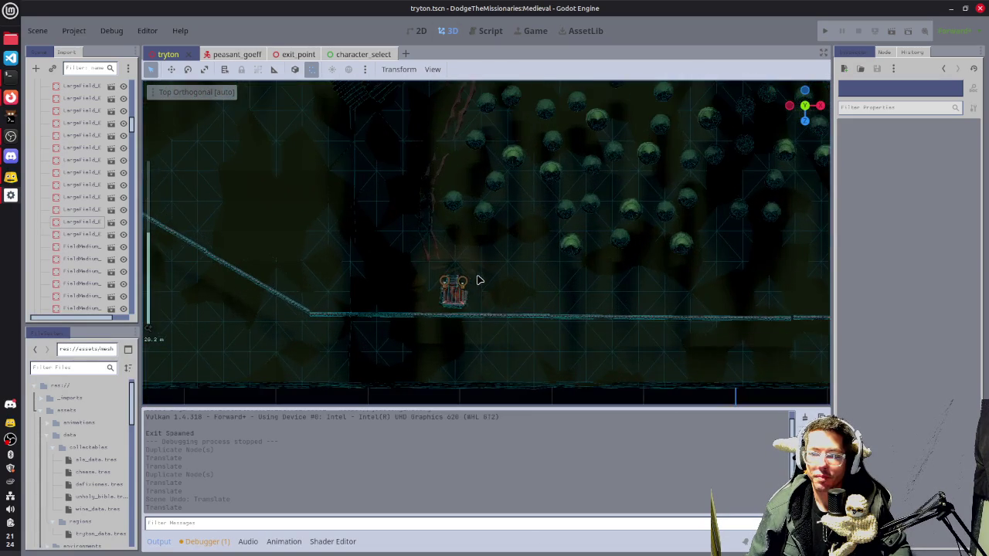
{"action": "left_click", "coordinate": [453, 302]}
{"action": "scroll", "coordinate": [653, 238], "scroll_direction": "up", "scroll_amount": 3}
- Select the tower's wall torches and duplicate them in top view
{"action": "mouse_move", "coordinate": [654, 238]}
{"action": "left_mouse_down"}
{"action": "mouse_move", "coordinate": [282, 110]}
{"action": "mouse_move", "coordinate": [497, 152]}
{"action": "mouse_move", "coordinate": [523, 272]}
{"action": "left_mouse_up"}
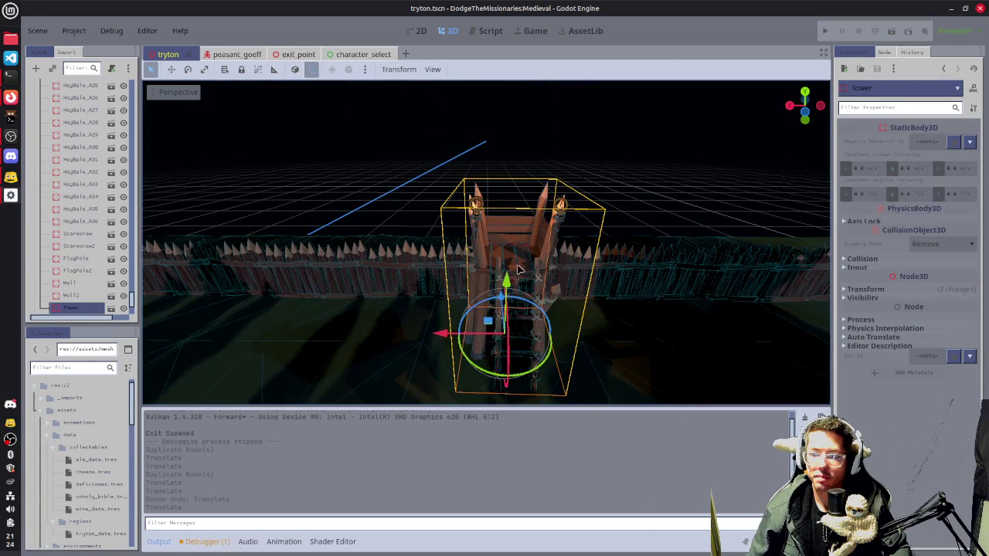
{"action": "left_click", "coordinate": [494, 230]}
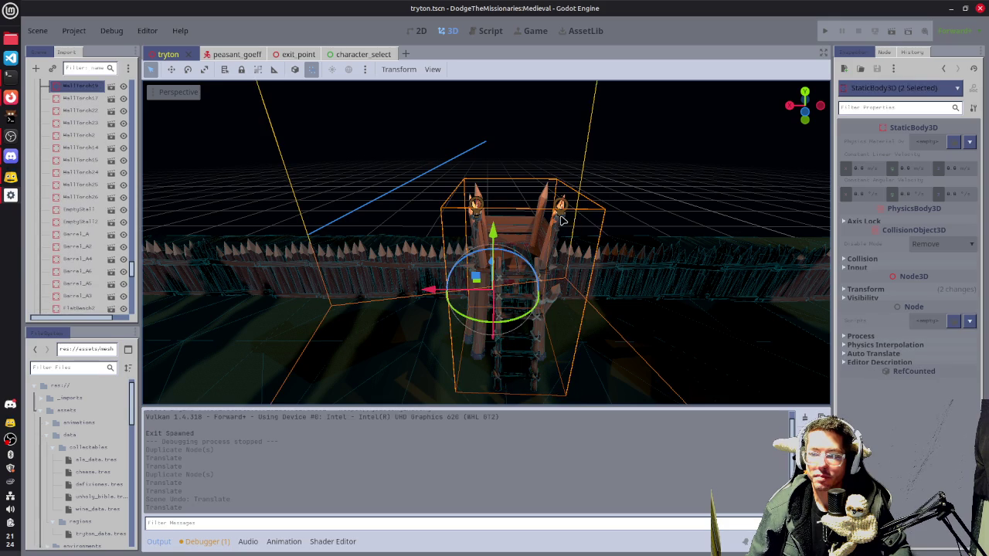
{"action": "key", "text": "KP_7"}
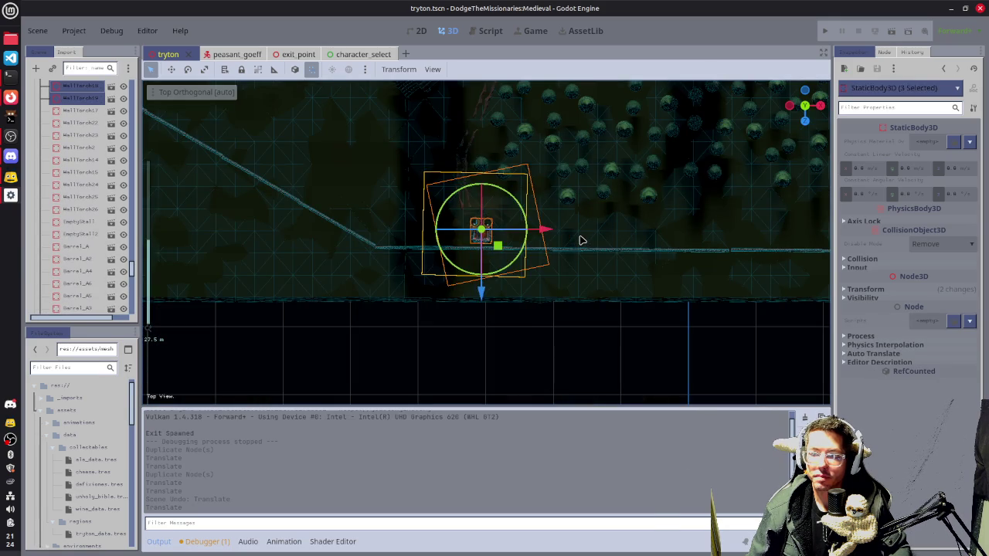
{"action": "key", "text": "ctrl+d"}
- Move the torch copy along the bottom wall to its far right corner, then deselect it
{"action": "left_click_drag", "start_coordinate": [548, 229], "coordinate": [639, 249]}
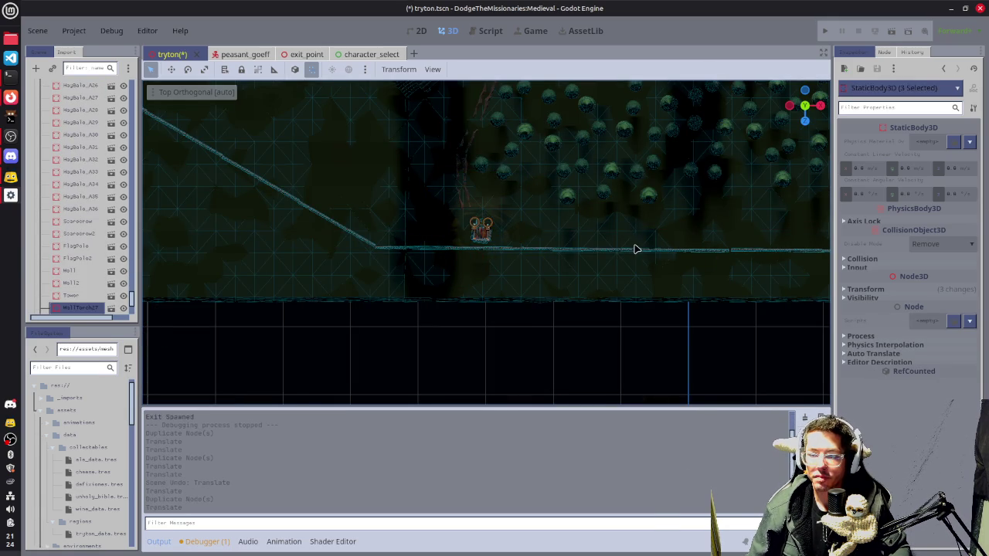
{"action": "scroll", "coordinate": [632, 223], "scroll_direction": "down", "scroll_amount": 2}
{"action": "key", "text": "f"}
{"action": "left_click_drag", "start_coordinate": [551, 245], "coordinate": [811, 245]}
{"action": "mouse_move", "coordinate": [747, 309]}
{"action": "left_mouse_down"}
{"action": "mouse_move", "coordinate": [748, 265]}
{"action": "mouse_move", "coordinate": [772, 261]}
{"action": "mouse_move", "coordinate": [763, 237]}
{"action": "mouse_move", "coordinate": [747, 248]}
{"action": "mouse_move", "coordinate": [740, 238]}
{"action": "left_mouse_up"}
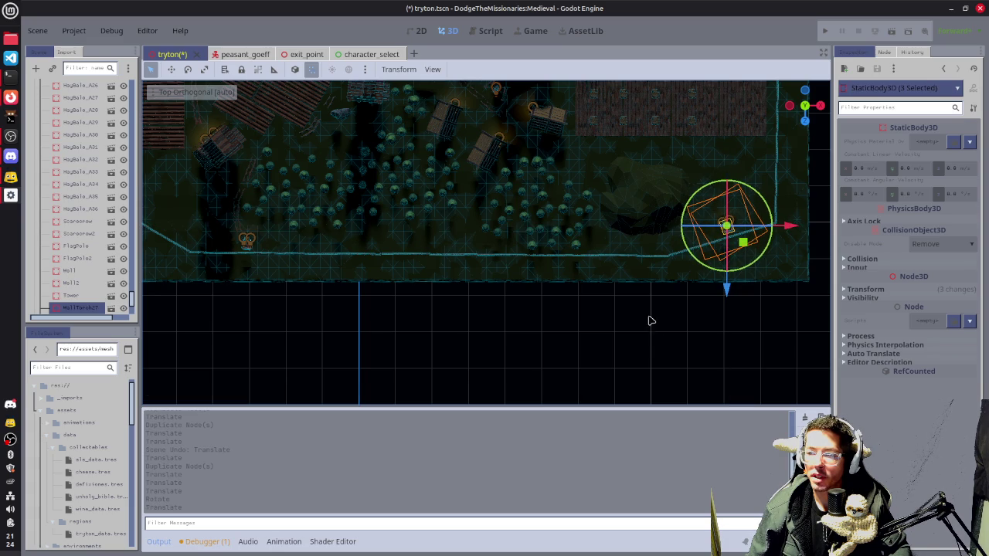
{"action": "left_click", "coordinate": [569, 313]}
{"action": "left_click_drag", "start_coordinate": [569, 314], "coordinate": [694, 229]}
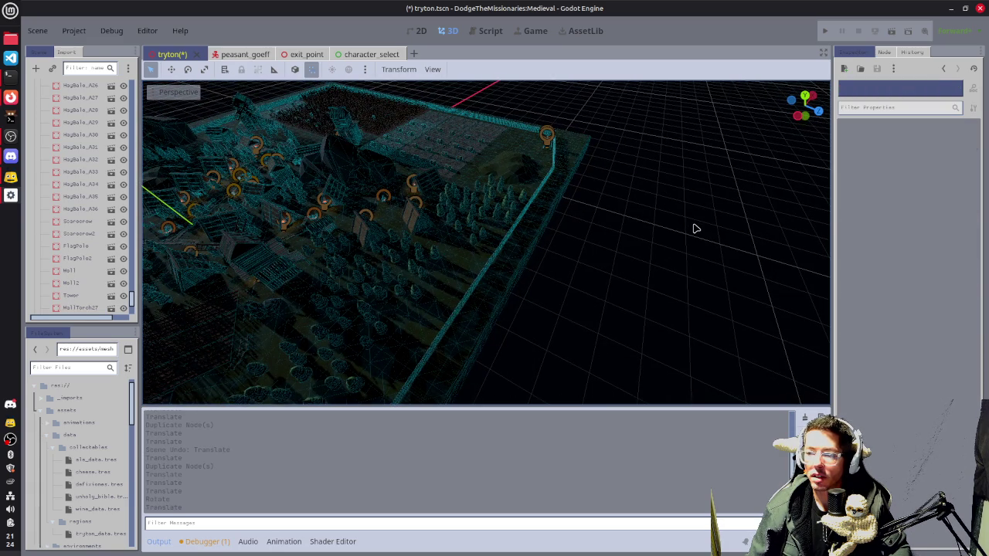
- Save the village scene and run the project with F5 to play-test it
{"action": "key", "text": "ctrl+s"}
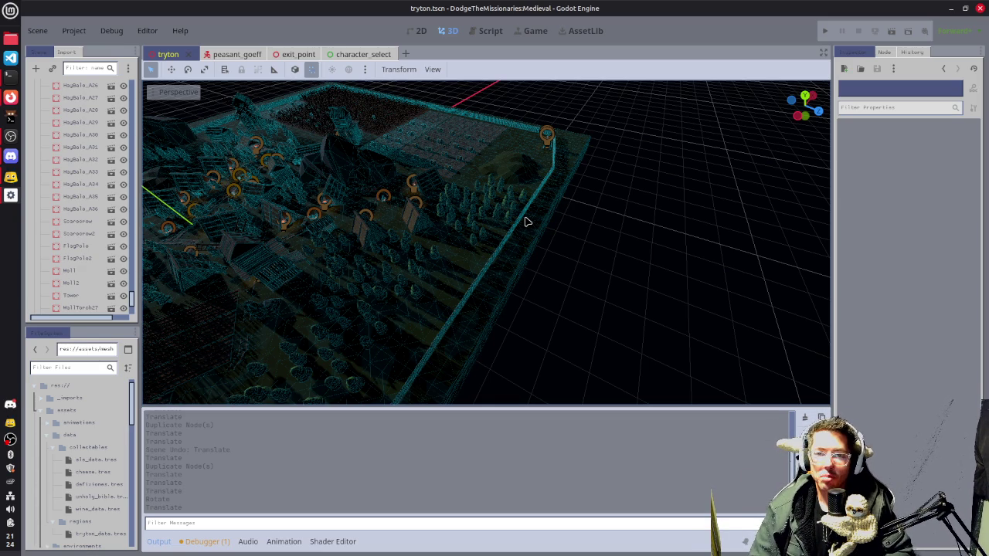
{"action": "key", "text": "F5"}
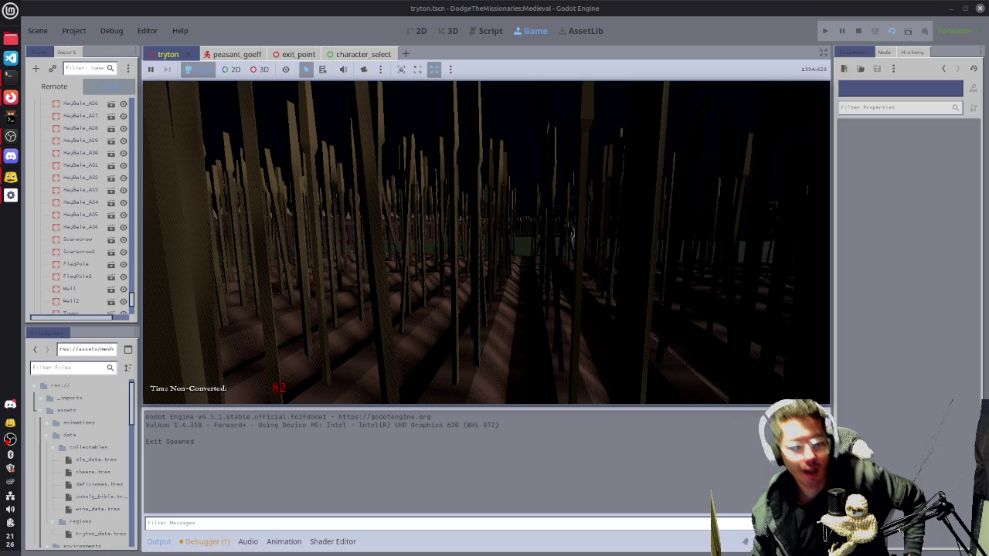
- Kill the running game process through htop in the terminal, then return to Godot's 3D viewport
{"action": "key", "text": "alt+Tab"}
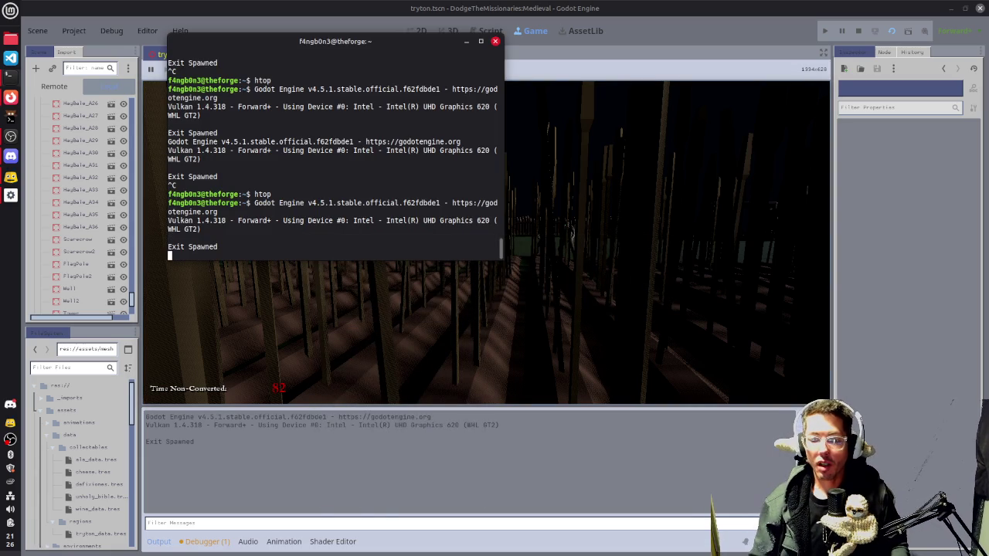
{"action": "key", "text": "ctrl+c"}
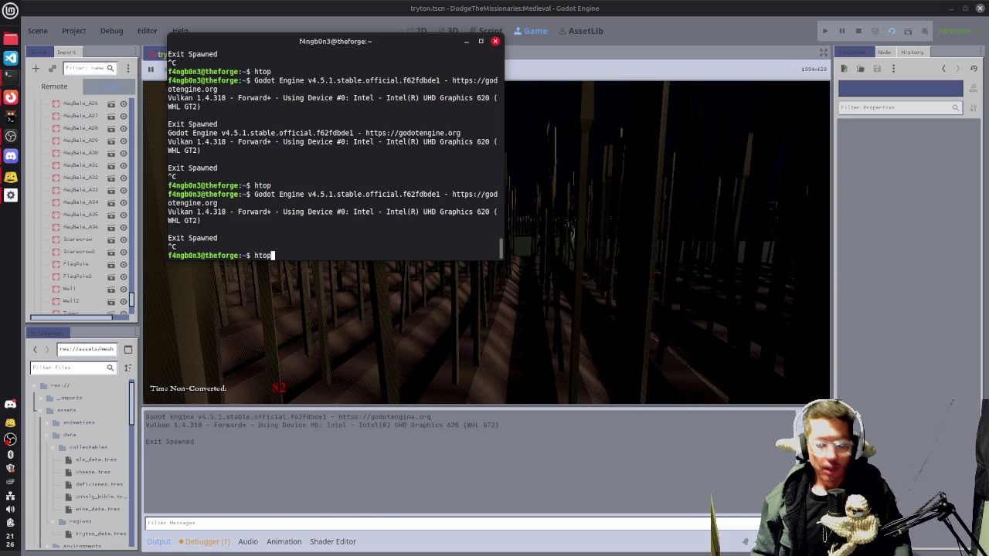
{"action": "key", "text": "Return"}
{"action": "key", "text": "F9"}
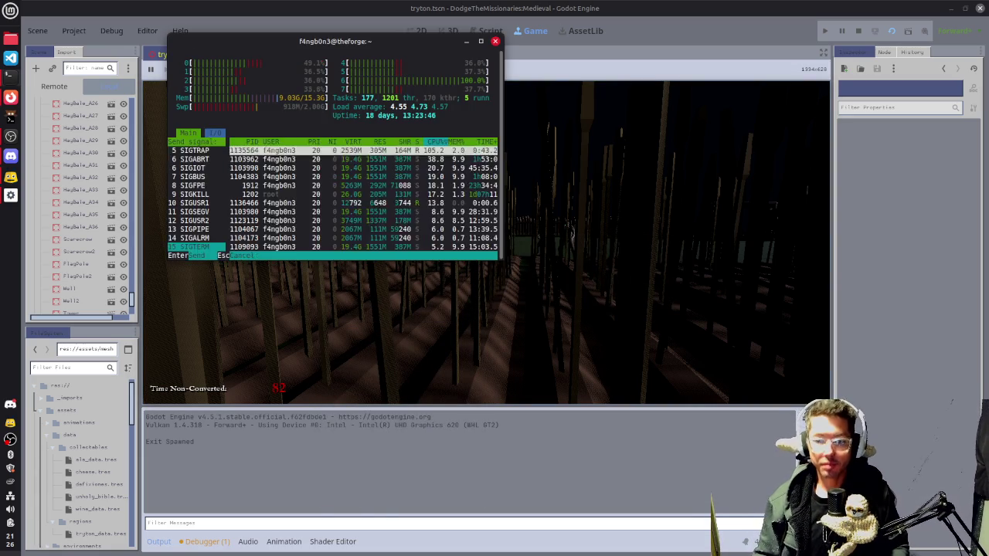
{"action": "key", "text": "Return"}
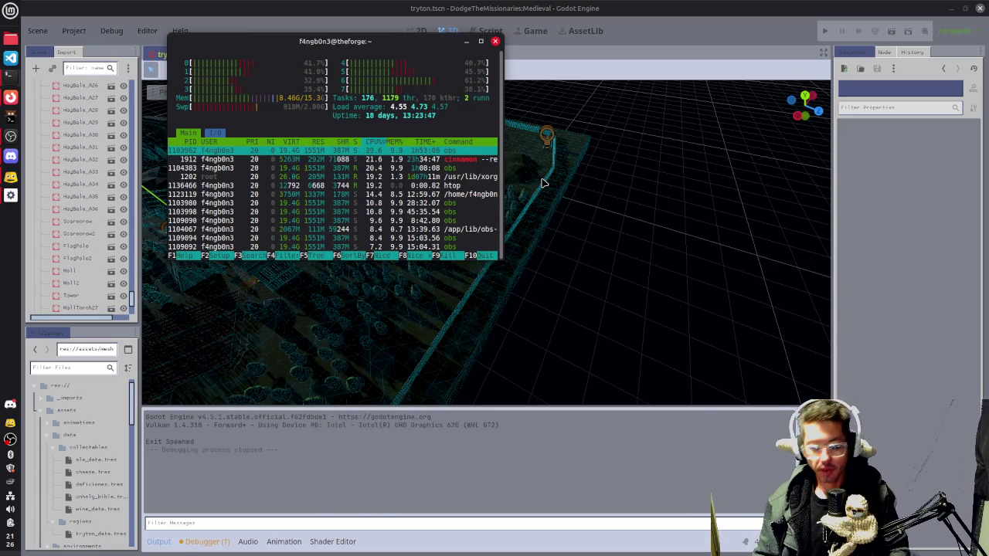
{"action": "key", "text": "q"}
{"action": "mouse_move", "coordinate": [543, 183]}
{"action": "left_mouse_down"}
{"action": "mouse_move", "coordinate": [376, 269]}
{"action": "mouse_move", "coordinate": [610, 294]}
{"action": "mouse_move", "coordinate": [456, 190]}
{"action": "left_mouse_up"}
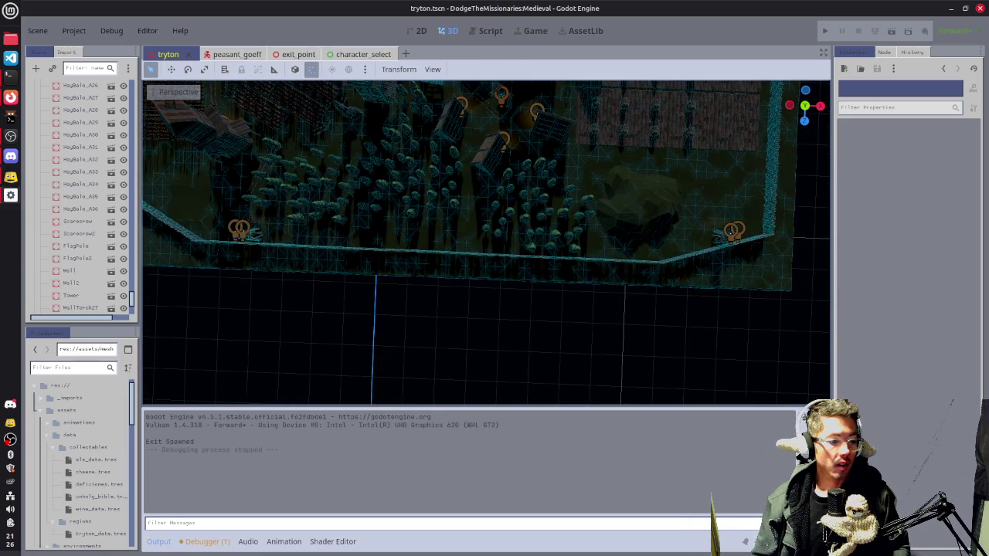